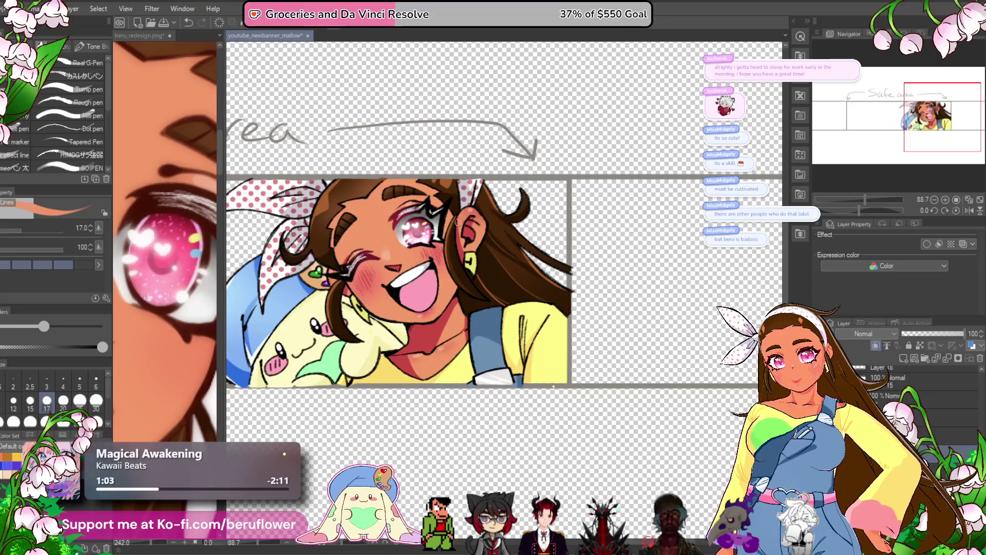
# Pan and zoom the banner to frame the character's face and plush.
pyautogui.scroll(2, 477, 258)
pyautogui.scroll(2, 477, 259)
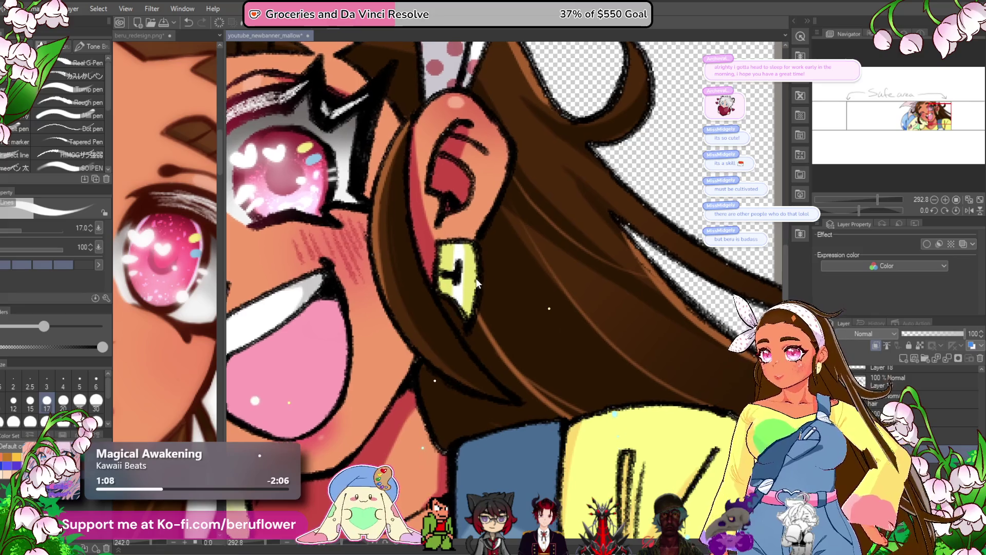
pyautogui.moveTo(469, 250); pyautogui.dragTo(500, 173)
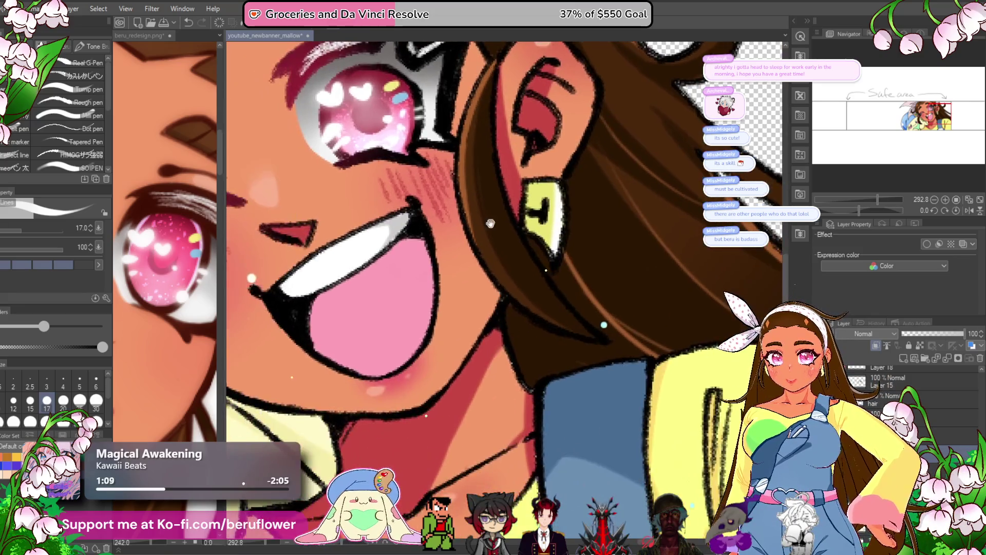
pyautogui.moveTo(235, 339); pyautogui.dragTo(480, 252)
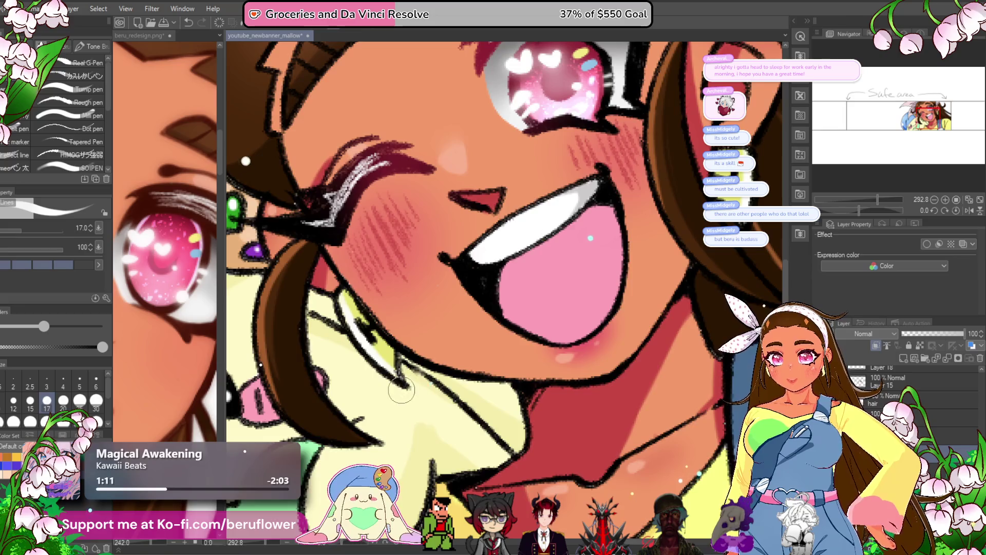
pyautogui.scroll(-2, 395, 380)
pyautogui.hscroll(3, 402, 390)
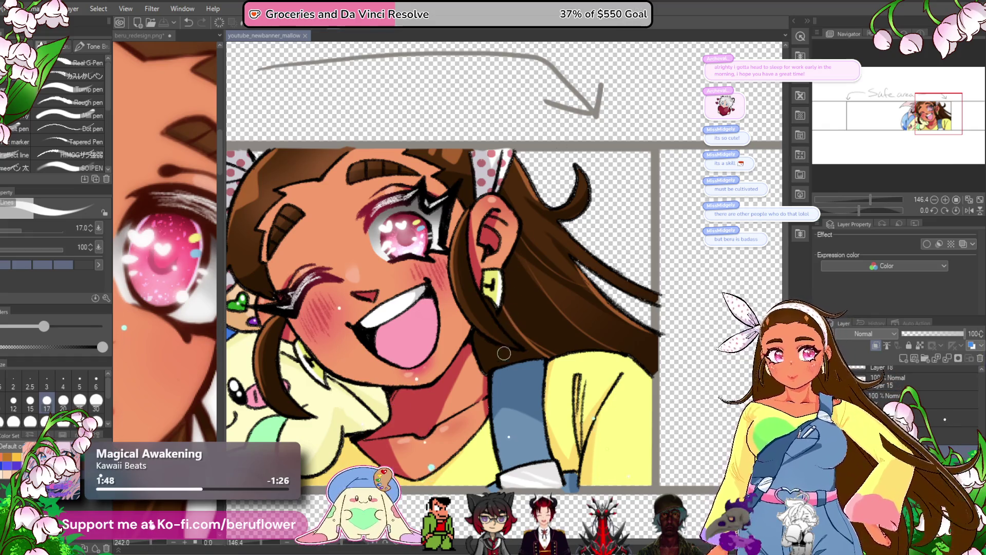
pyautogui.moveTo(505, 348); pyautogui.dragTo(561, 282)
pyautogui.moveTo(398, 369); pyautogui.dragTo(566, 486)
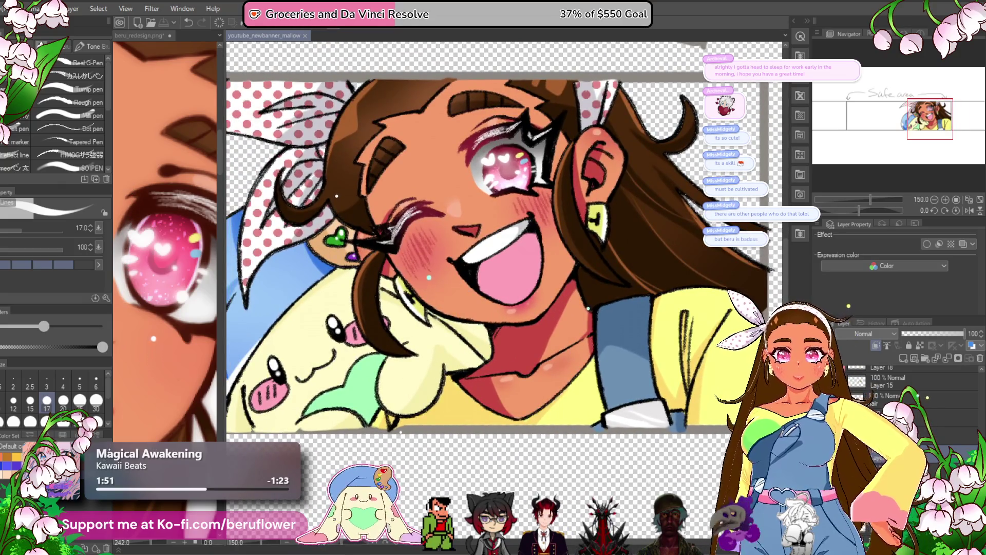
pyautogui.scroll(-5, 903, 386)
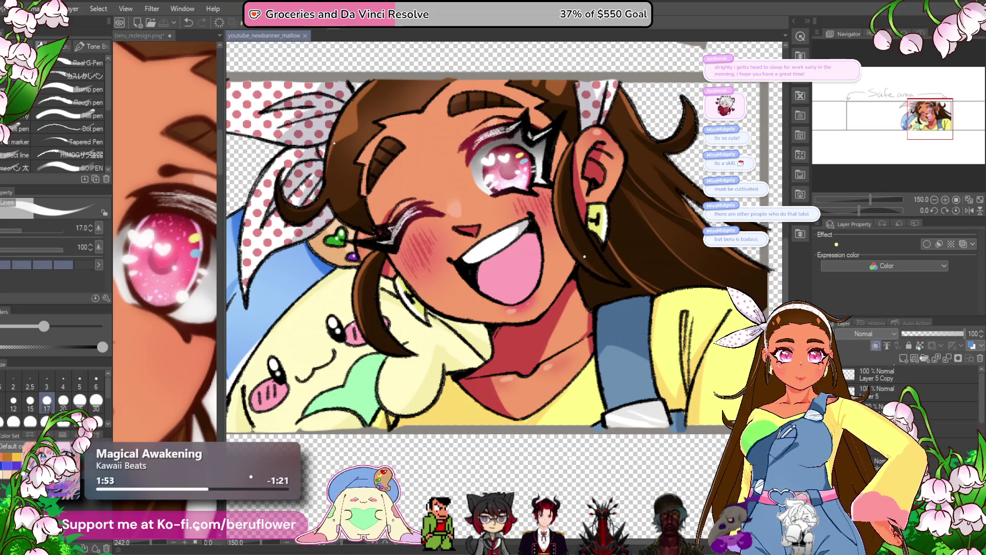
# Check the beru_redesign reference image, then return to the YouTube banner.
pyautogui.click(147, 176)
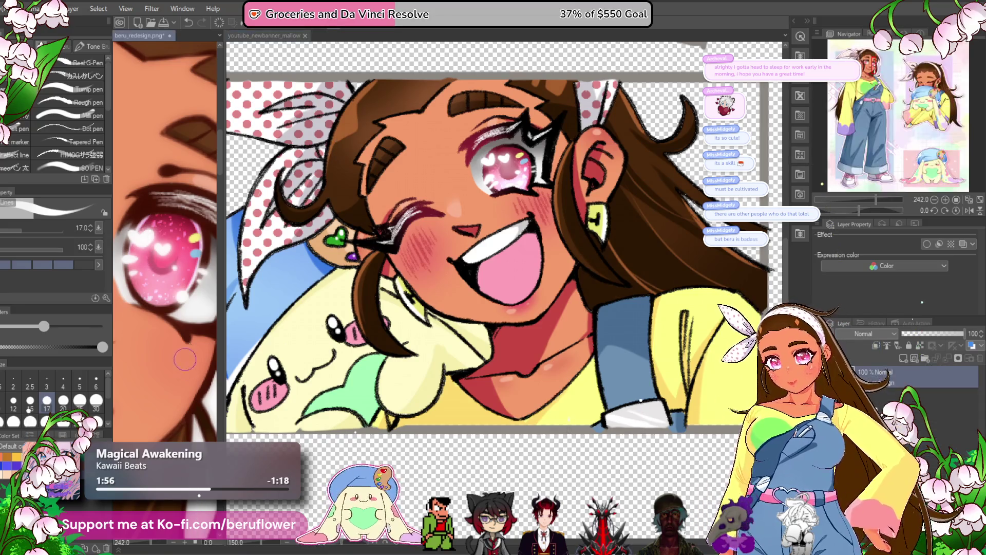
pyautogui.scroll(2, 154, 390)
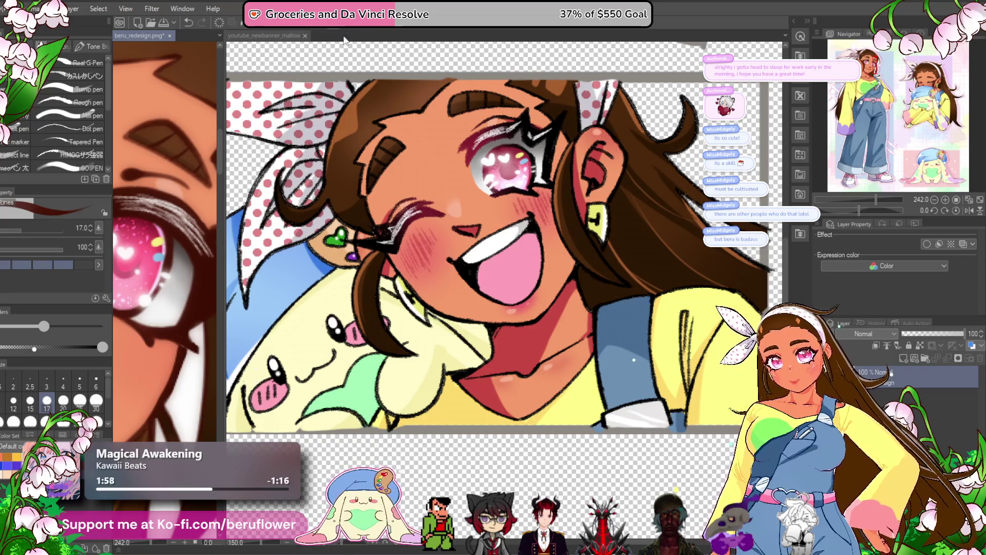
pyautogui.click(287, 35)
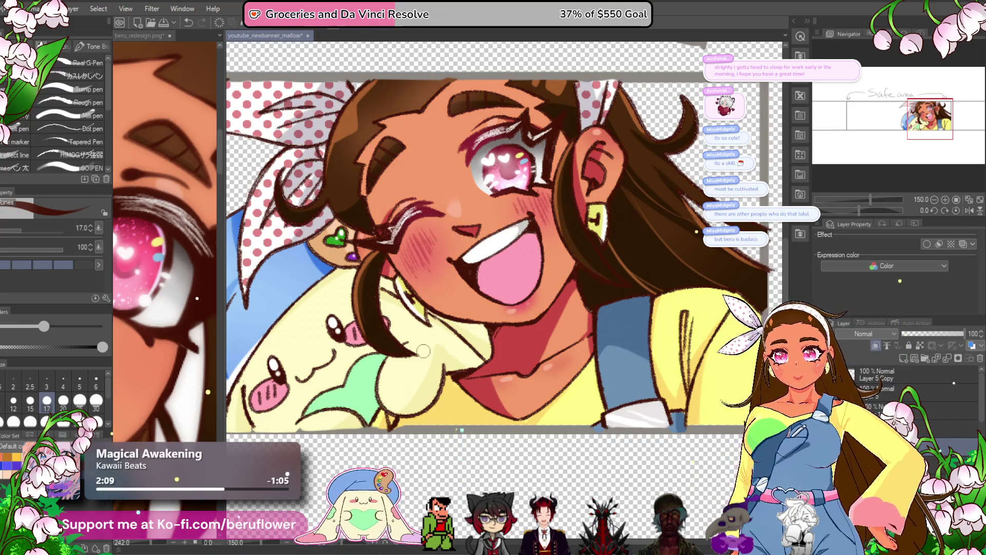
pyautogui.scroll(-4, 423, 351)
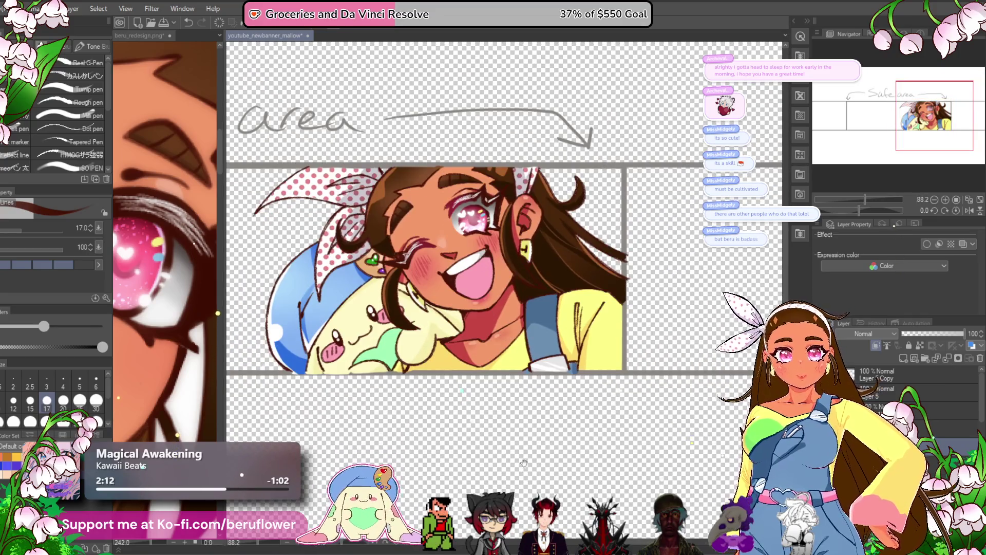
# Browse the layer stack and select the Layer 5 Copy layer.
pyautogui.click(924, 407)
pyautogui.rightClick(924, 407)
pyautogui.press('Escape')
pyautogui.scroll(-3, 622, 398)
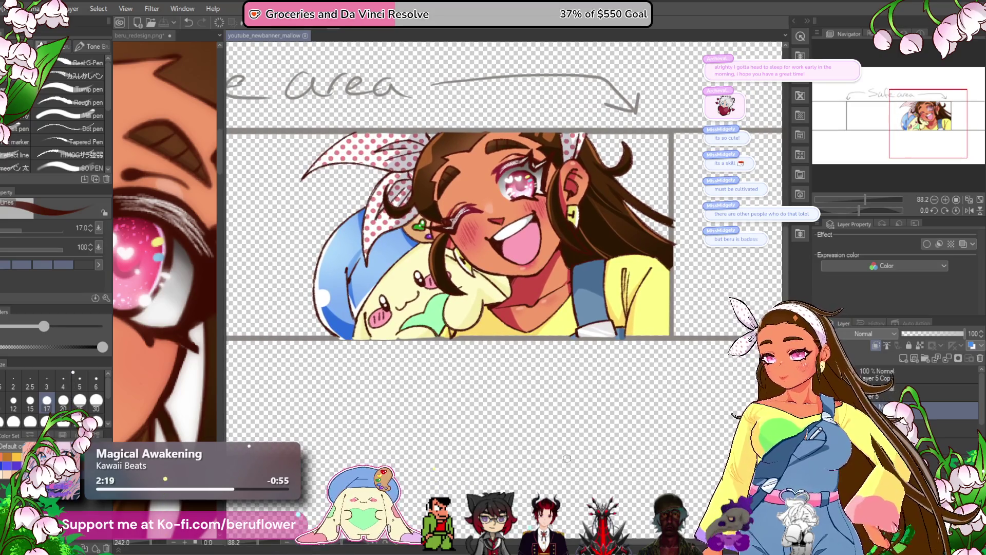
pyautogui.hscroll(-5, 574, 469)
pyautogui.hscroll(4, 573, 465)
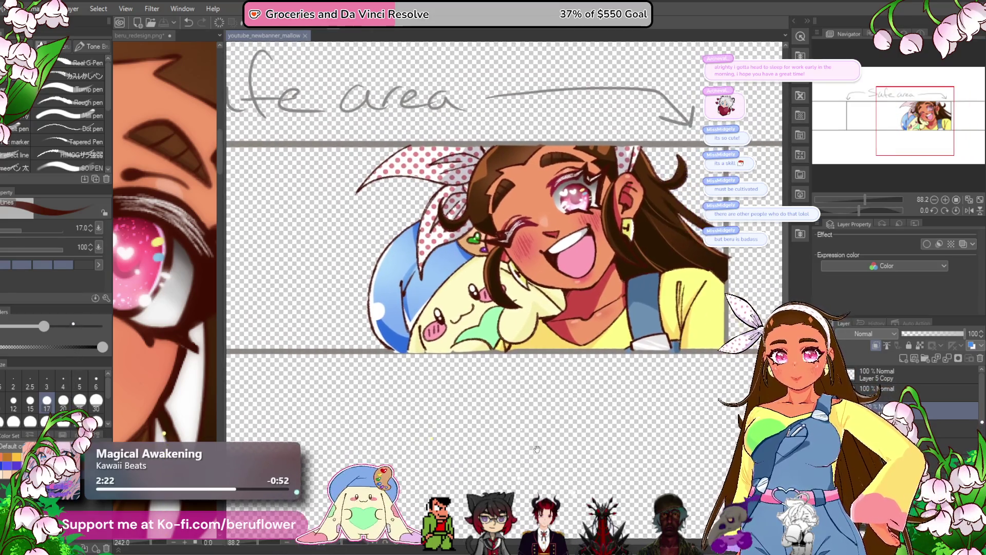
pyautogui.scroll(3, 465, 450)
pyautogui.scroll(2, 465, 450)
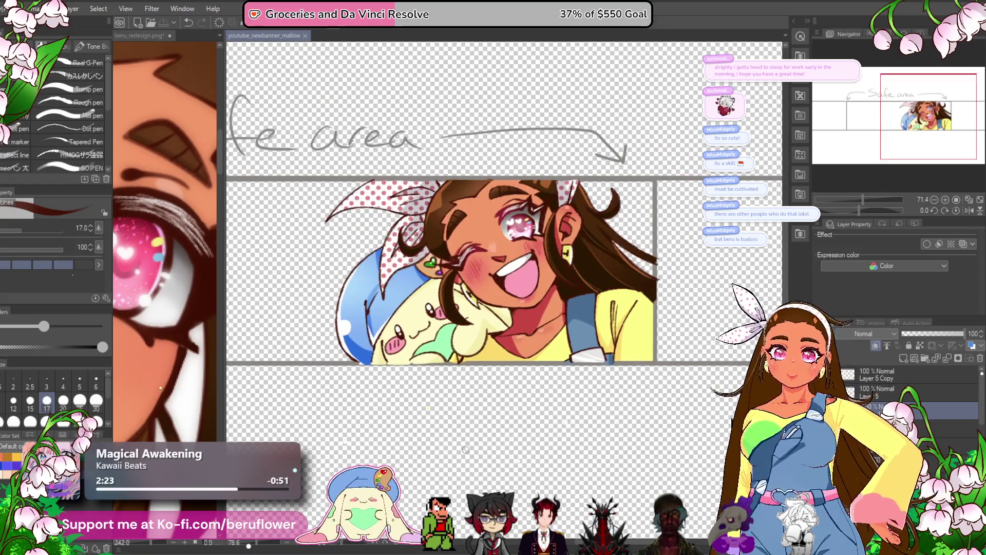
pyautogui.hscroll(-5, 497, 469)
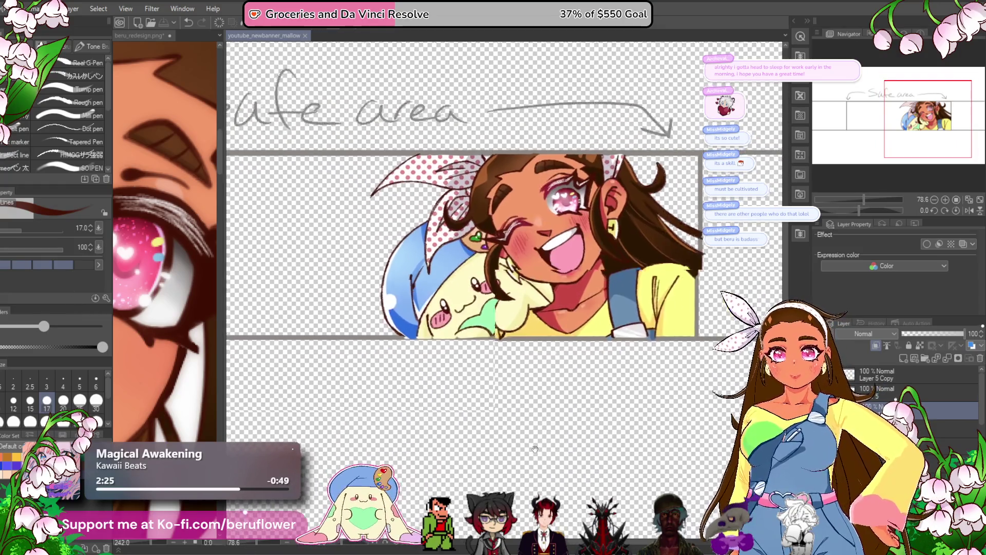
pyautogui.scroll(-3, 498, 469)
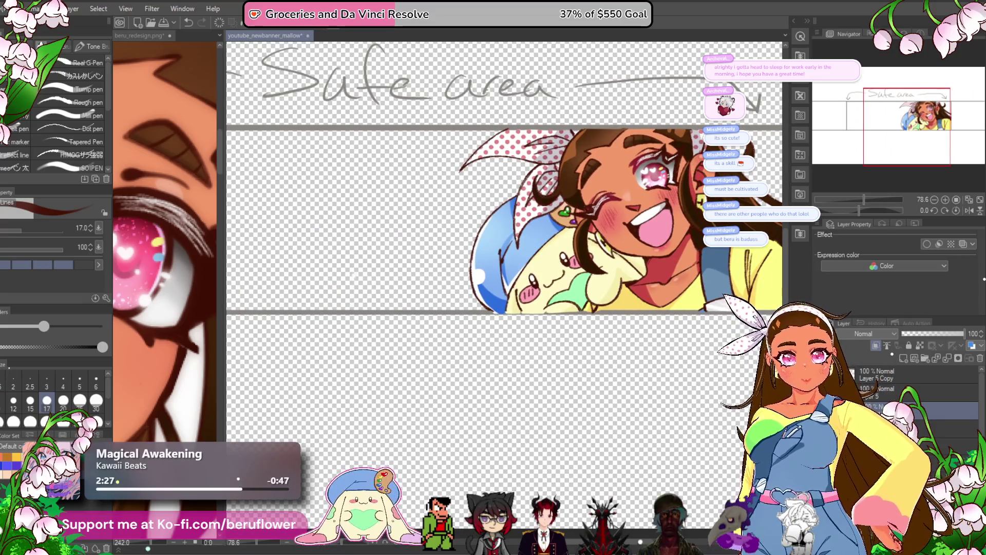
pyautogui.click(884, 380)
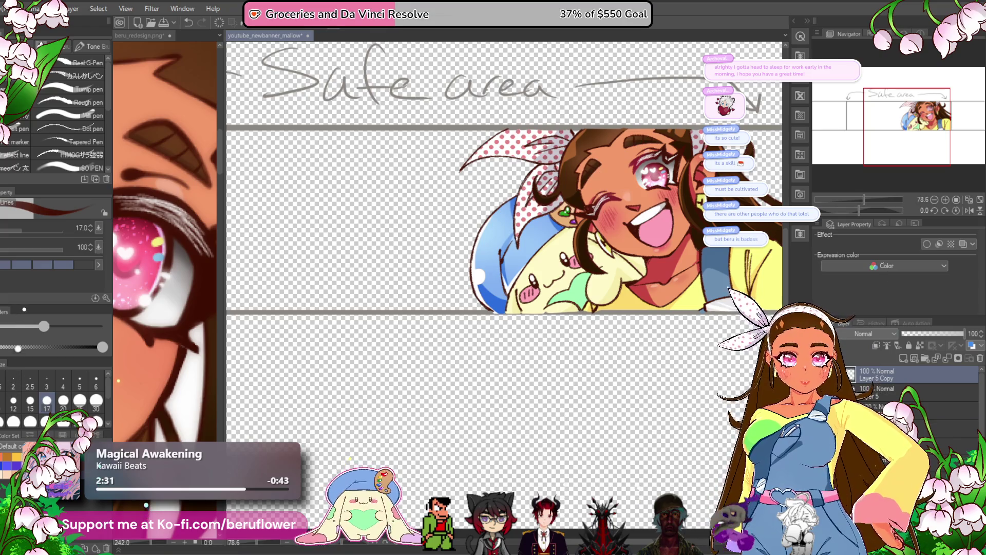
pyautogui.scroll(5, 881, 384)
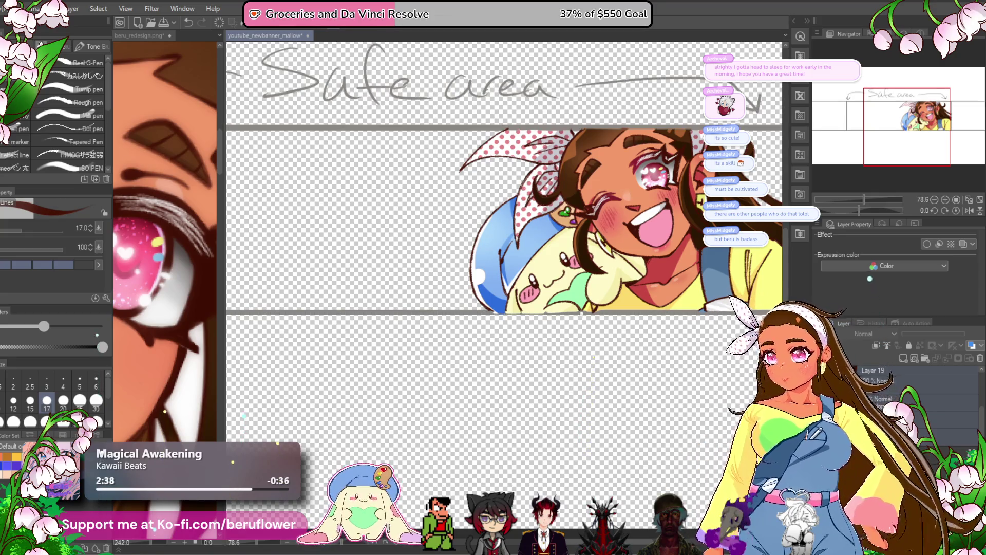
pyautogui.scroll(1, 873, 380)
# Rename Folder 1 to 'final'.
pyautogui.click(860, 374)
pyautogui.doubleClick(871, 377)
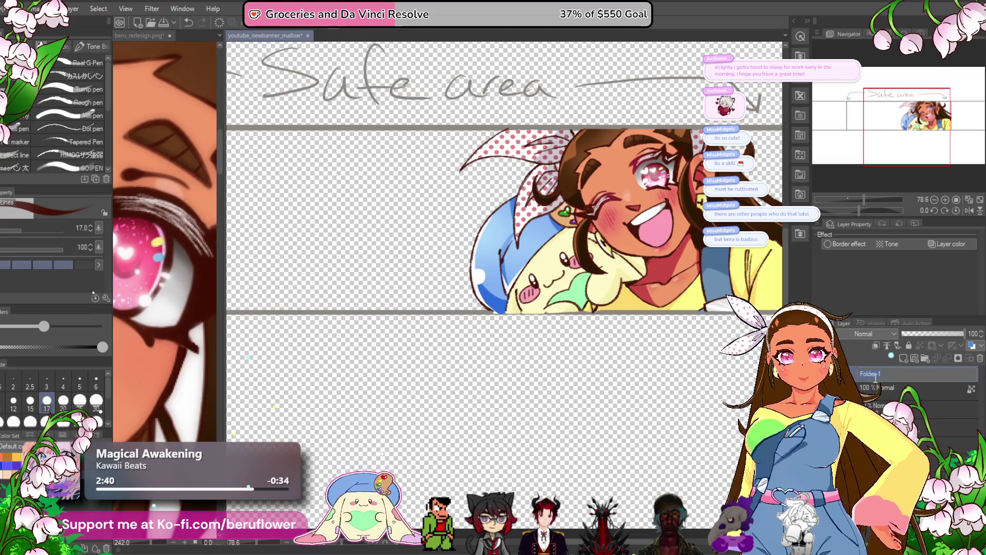
pyautogui.write('final')
pyautogui.press('Return')
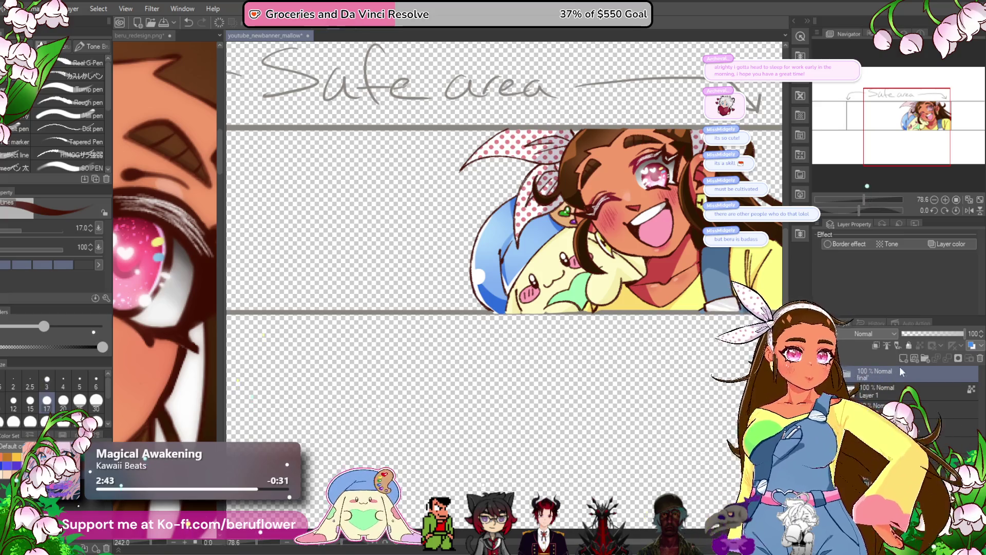
pyautogui.doubleClick(895, 378)
pyautogui.press('Return')
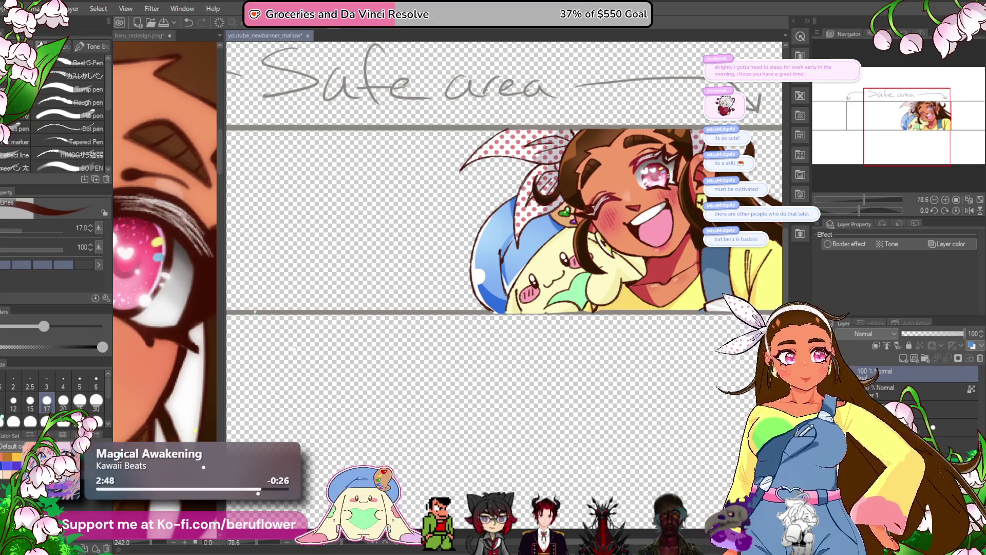
# Merge the selected layers into final Copy and add a new empty raster layer.
pyautogui.rightClick(889, 372)
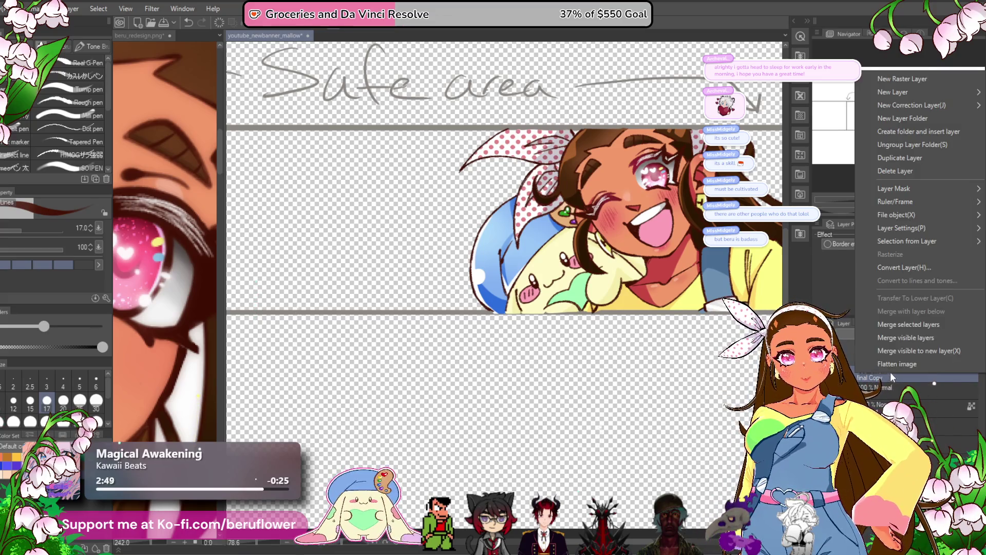
pyautogui.click(916, 322)
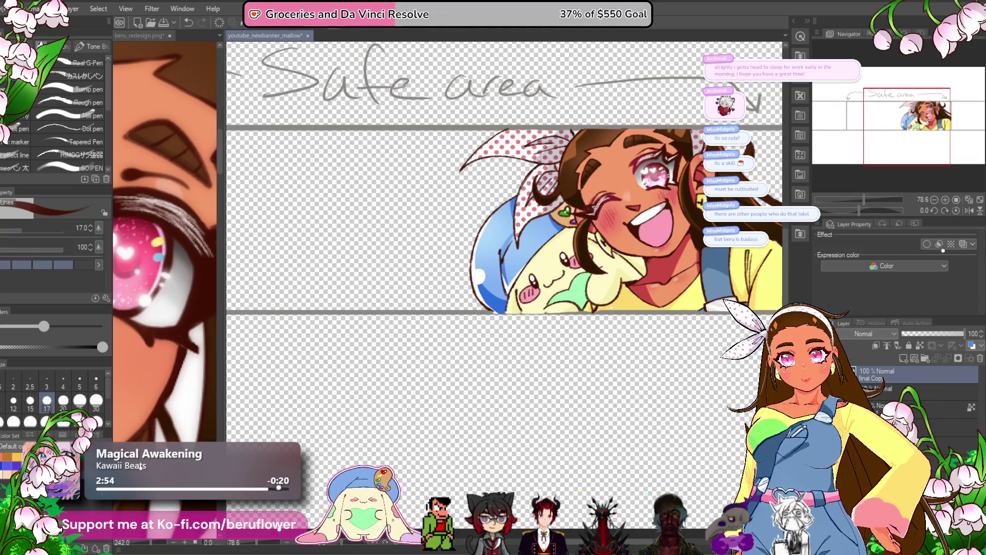
pyautogui.hotkey('alt', '[')
pyautogui.click(903, 358)
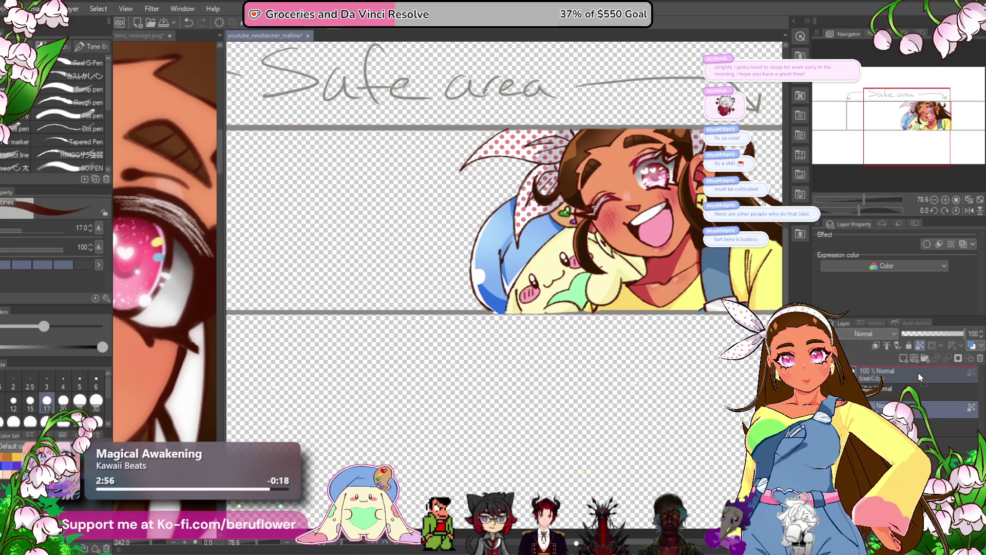
pyautogui.scroll(-4, 534, 385)
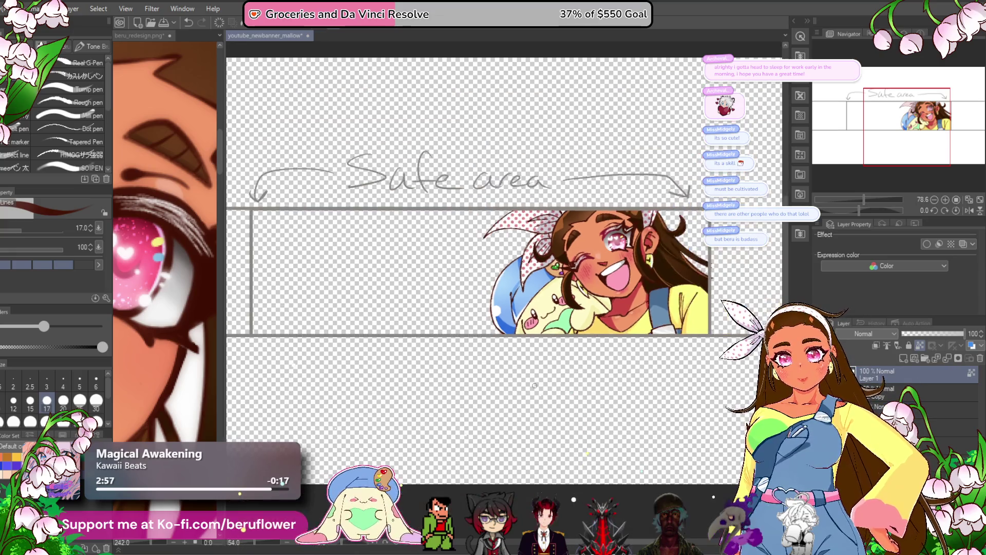
# Compare the banner with the beru_redesign reference's bunny-ear bow, face and hat.
pyautogui.scroll(2, 534, 385)
pyautogui.moveTo(534, 385); pyautogui.dragTo(509, 385)
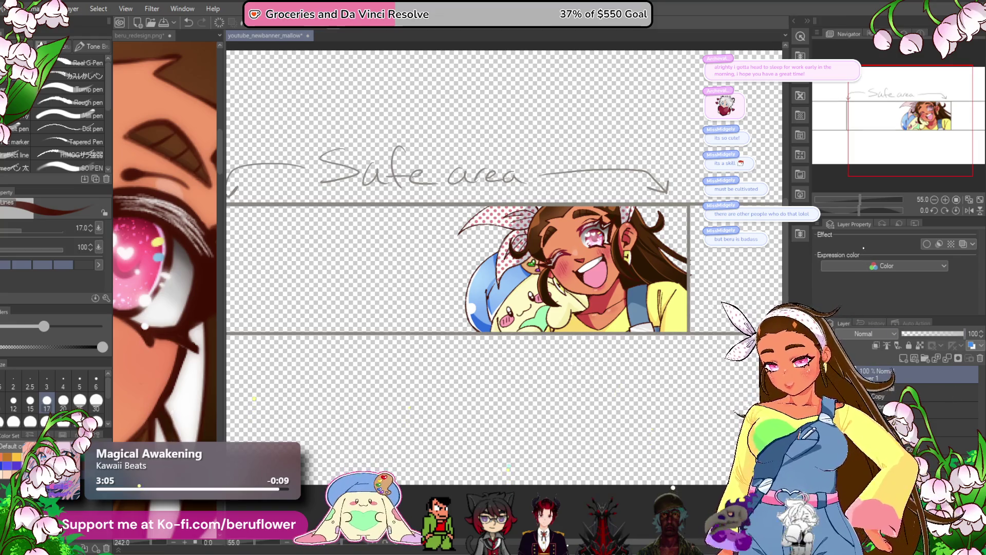
pyautogui.click(171, 384)
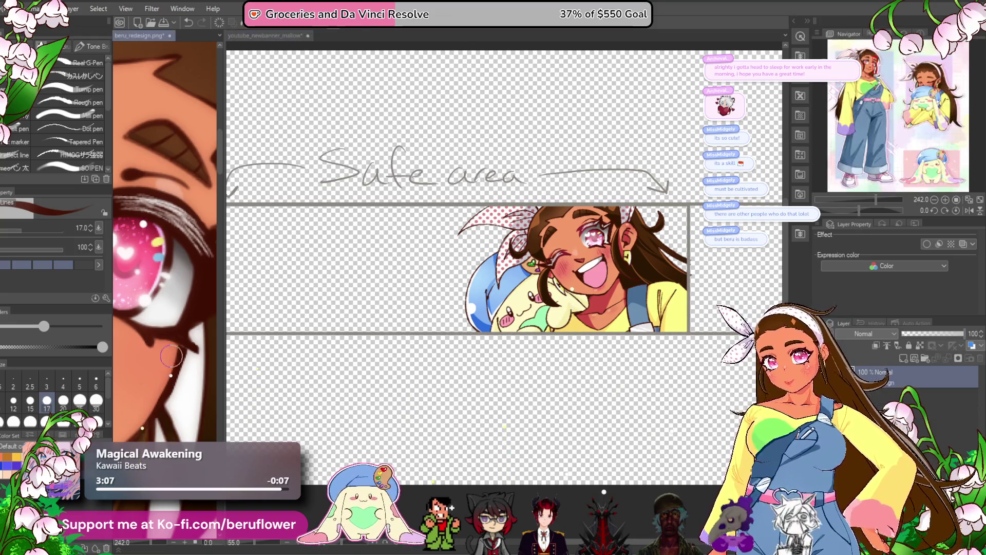
pyautogui.scroll(-5, 154, 257)
pyautogui.moveTo(140, 152); pyautogui.dragTo(136, 63)
pyautogui.click(492, 341)
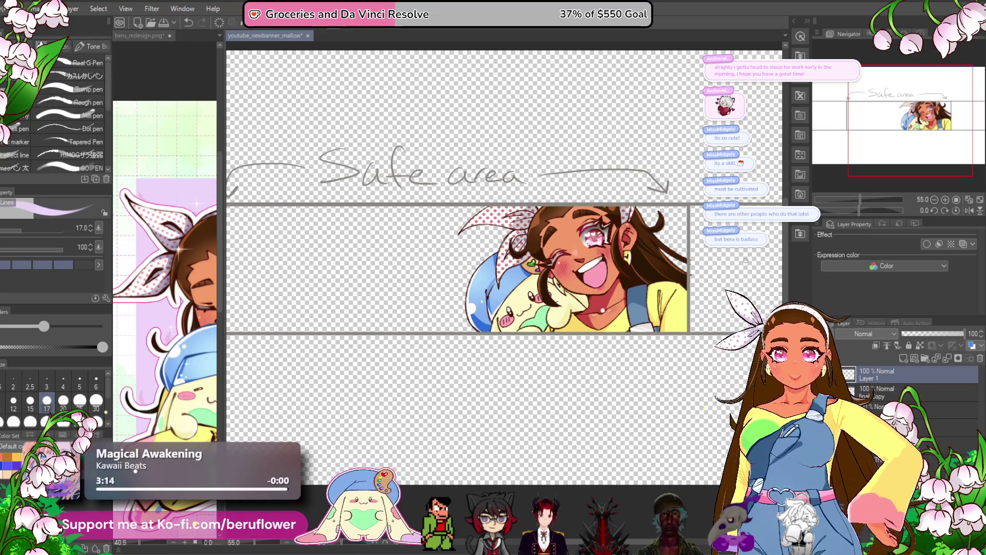
# Erase the hand-written 'Safe area' note above the banner frame.
pyautogui.click(932, 375)
pyautogui.hotkey('ctrl', 'z')
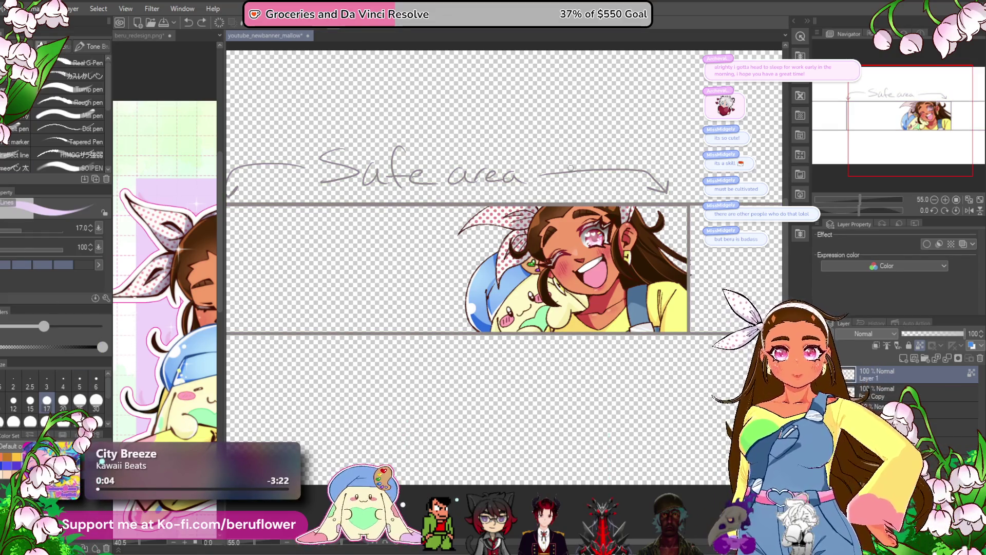
pyautogui.moveTo(674, 197); pyautogui.dragTo(635, 197)
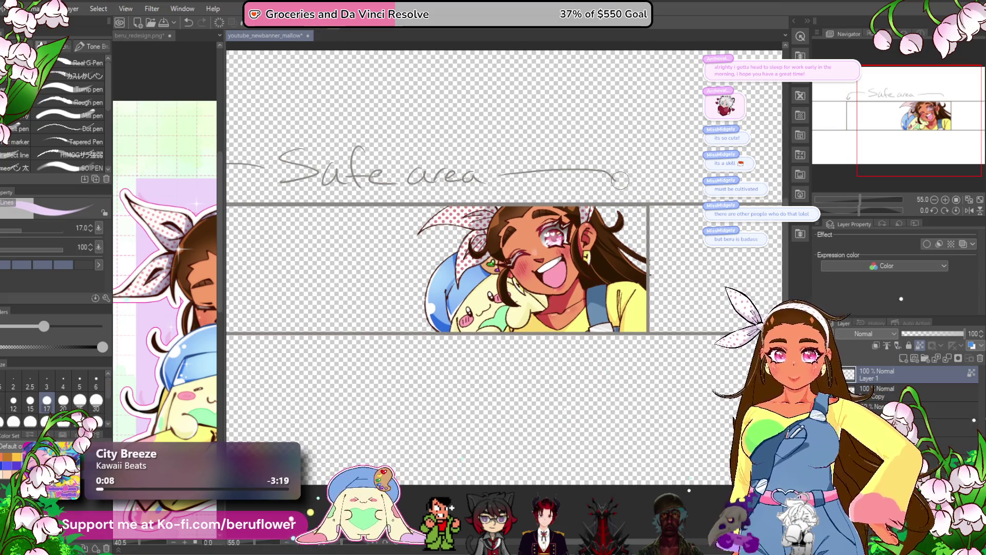
pyautogui.moveTo(454, 176)
pyautogui.mouseDown()
pyautogui.moveTo(277, 175)
pyautogui.moveTo(349, 171)
pyautogui.mouseUp()
pyautogui.moveTo(420, 160)
pyautogui.mouseDown()
pyautogui.moveTo(501, 177)
pyautogui.moveTo(591, 258)
pyautogui.moveTo(333, 443)
pyautogui.mouseUp()
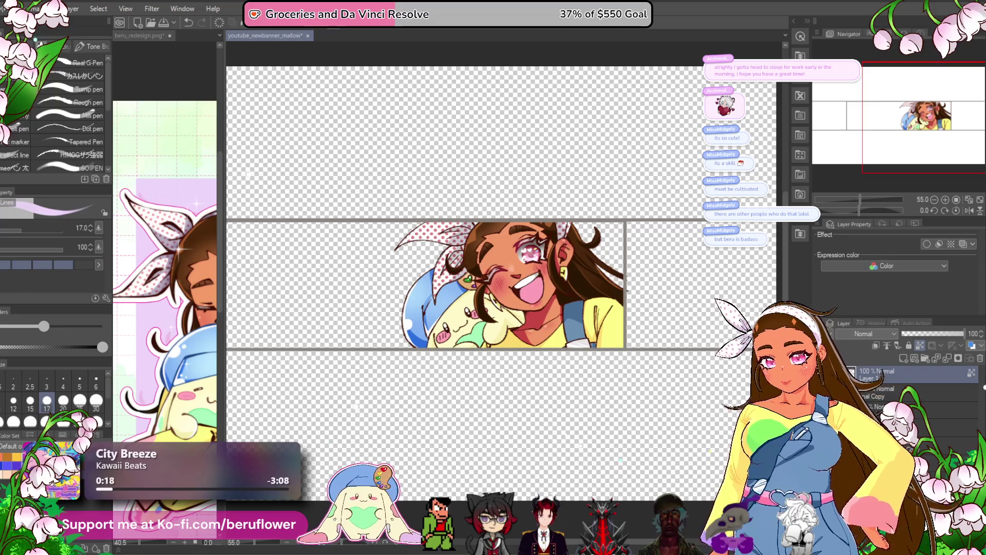
# Bring the pink area of beru_redesign.png into view, then return to the banner.
pyautogui.hotkey('ctrl', 'Tab')
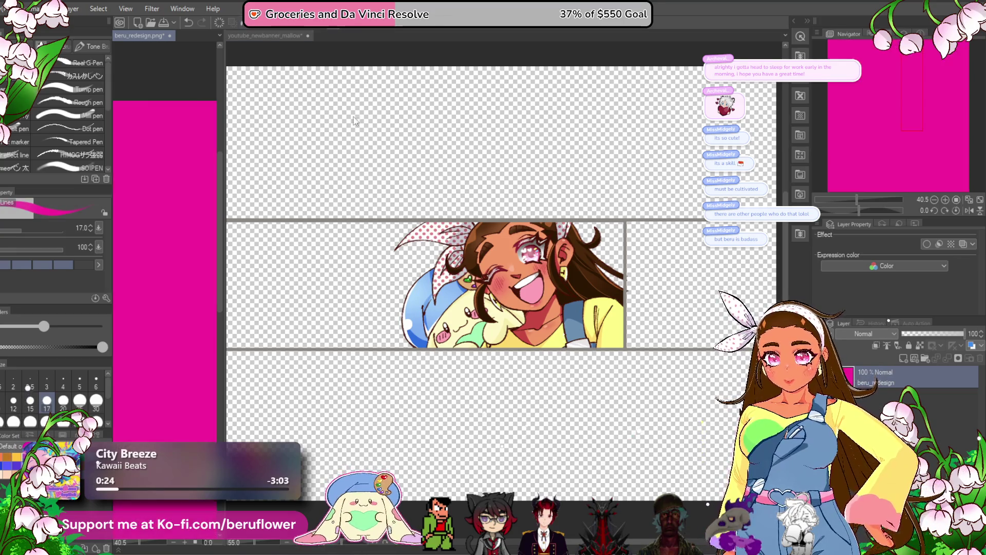
pyautogui.click(267, 34)
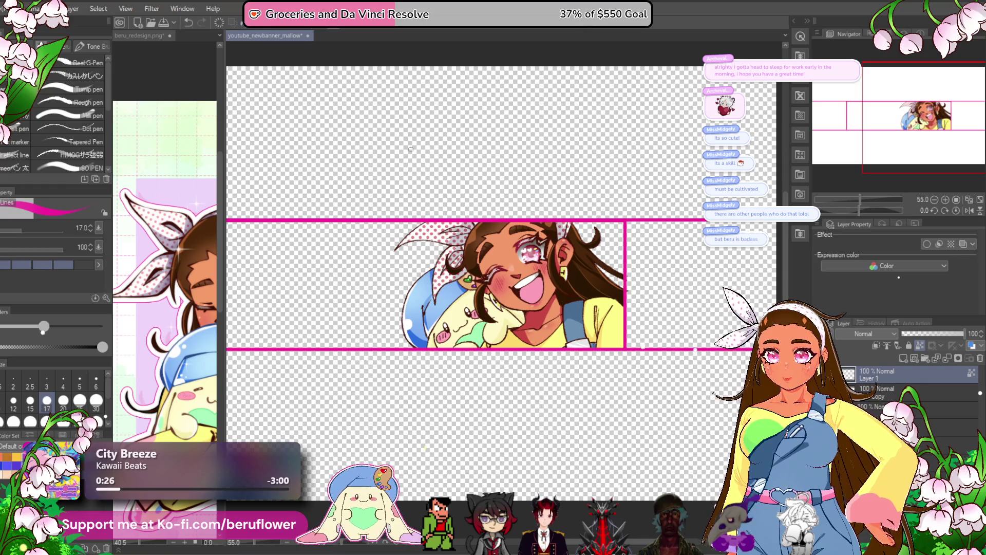
pyautogui.hotkey('ctrl', 'Tab')
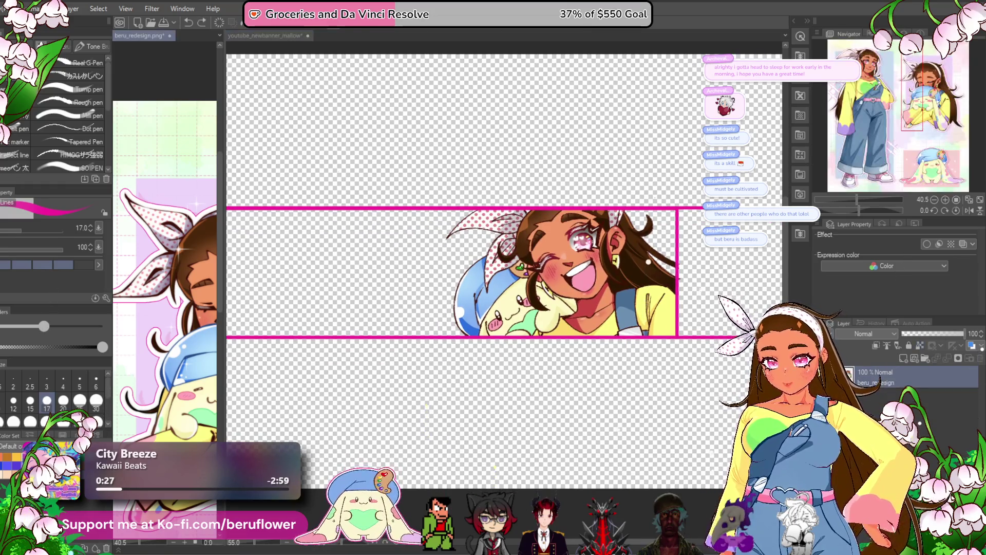
pyautogui.moveTo(162, 389); pyautogui.dragTo(136, 409)
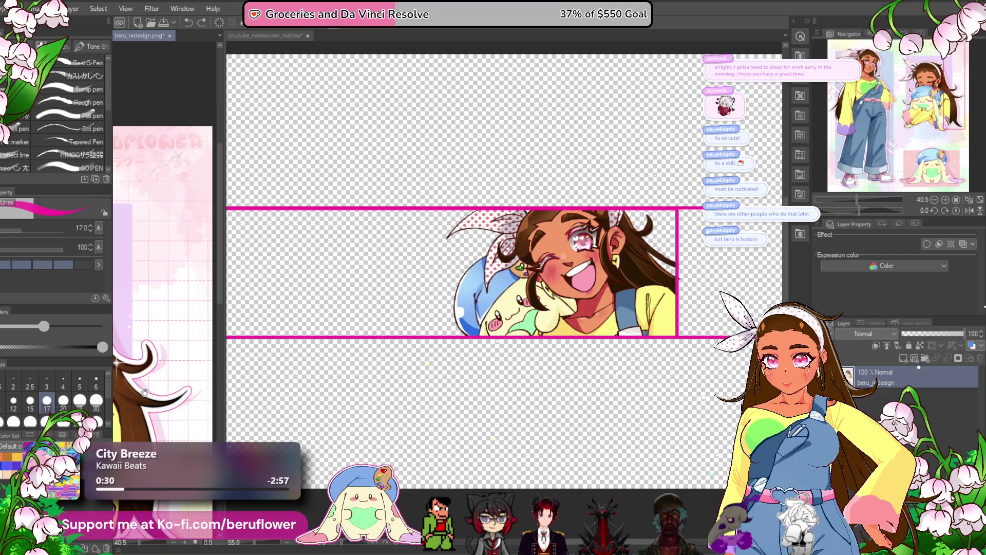
pyautogui.scroll(5, 193, 307)
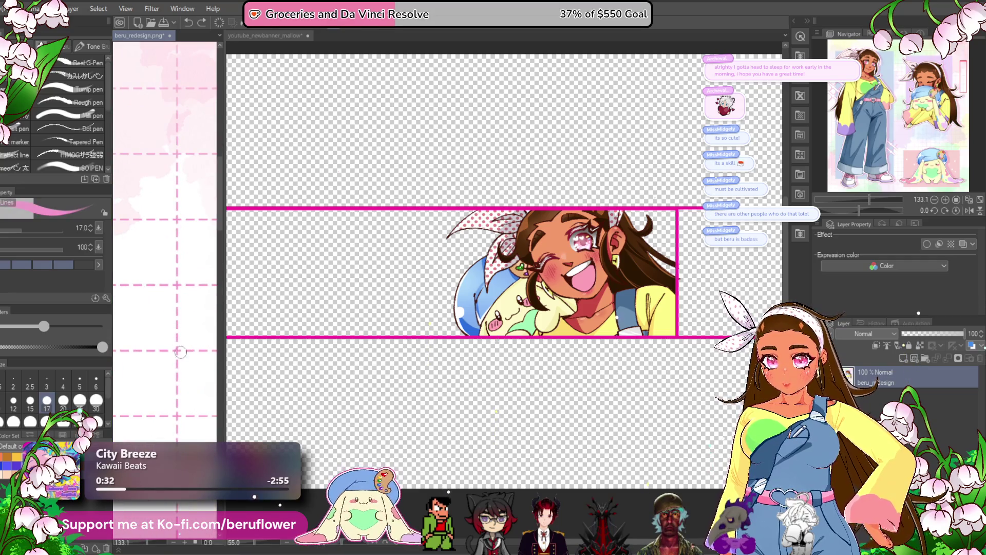
pyautogui.click(437, 106)
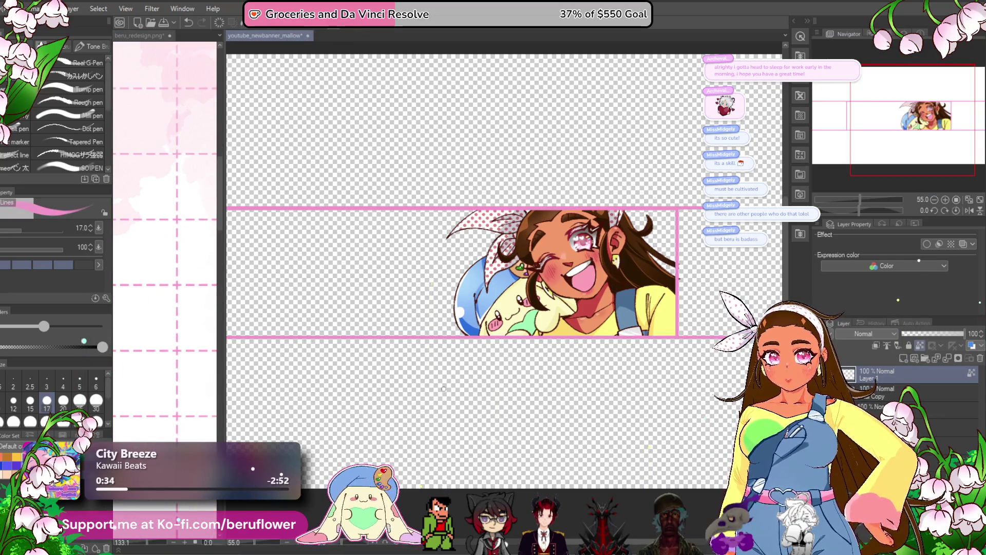
pyautogui.scroll(-4, 443, 388)
pyautogui.scroll(2, 443, 388)
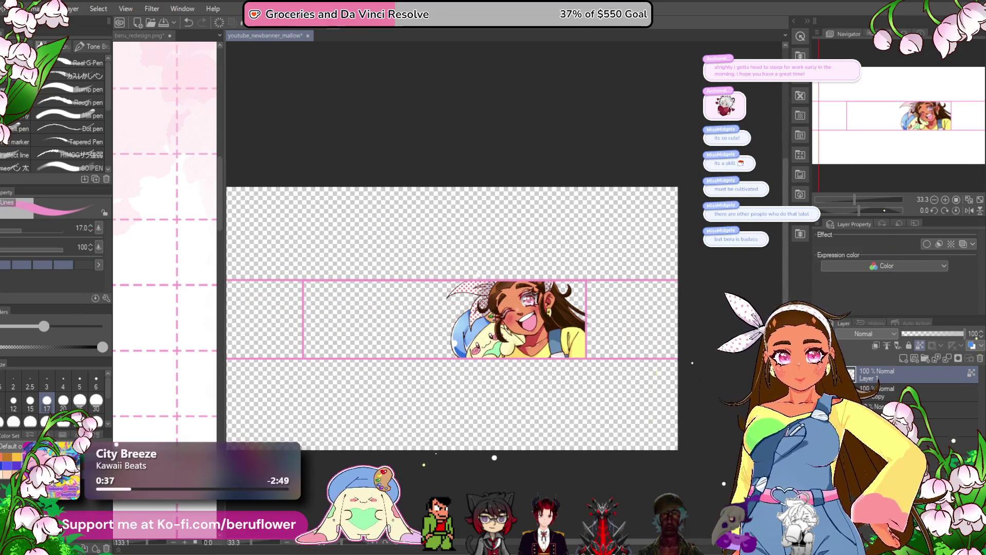
# Select the final Copy layer and close beru_redesign.png without saving.
pyautogui.click(899, 393)
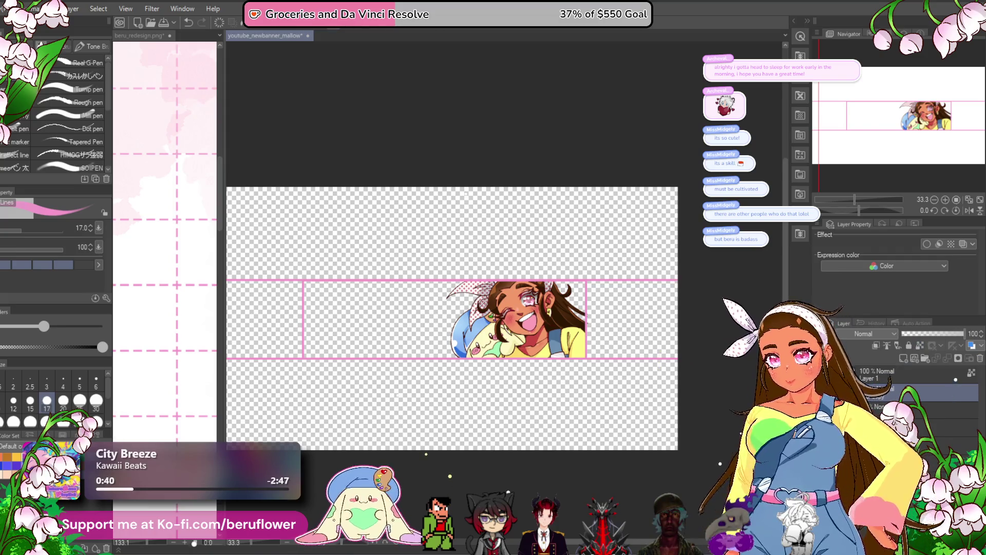
pyautogui.click(170, 36)
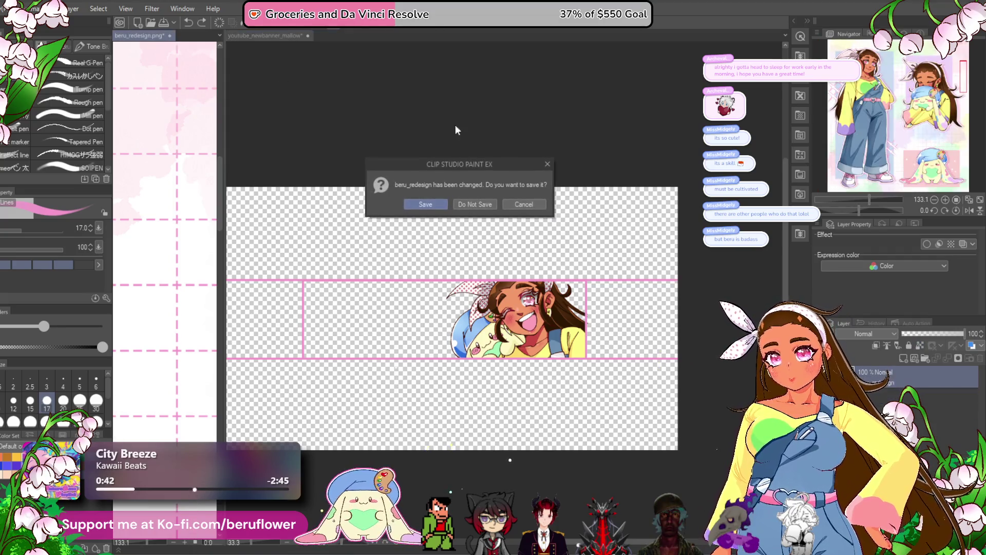
pyautogui.click(488, 205)
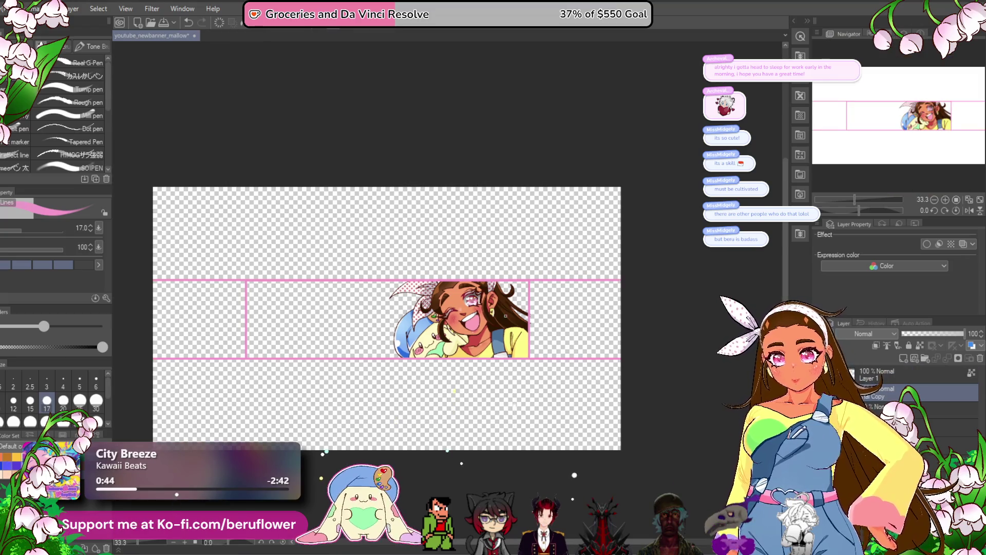
pyautogui.scroll(3, 461, 406)
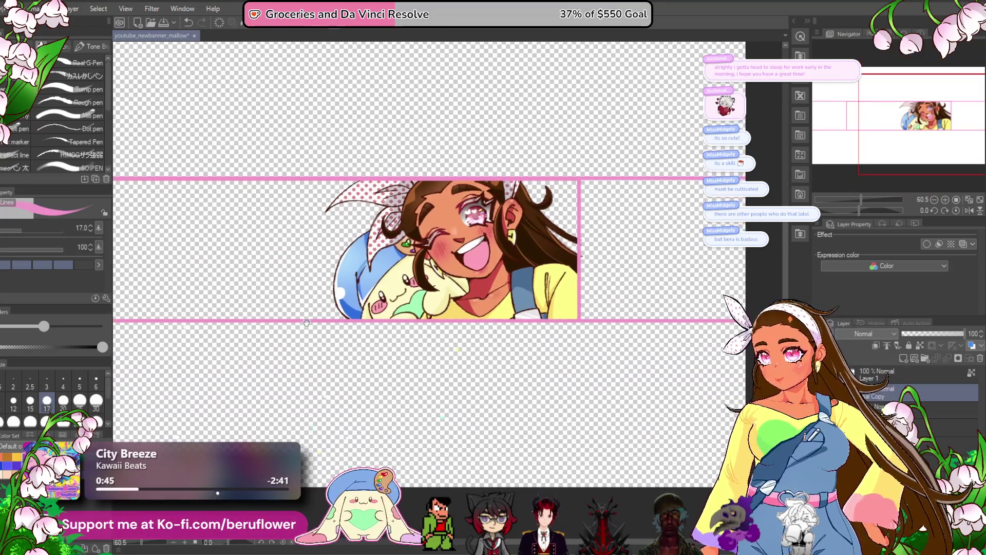
pyautogui.scroll(-3, 117, 302)
pyautogui.scroll(2, 117, 302)
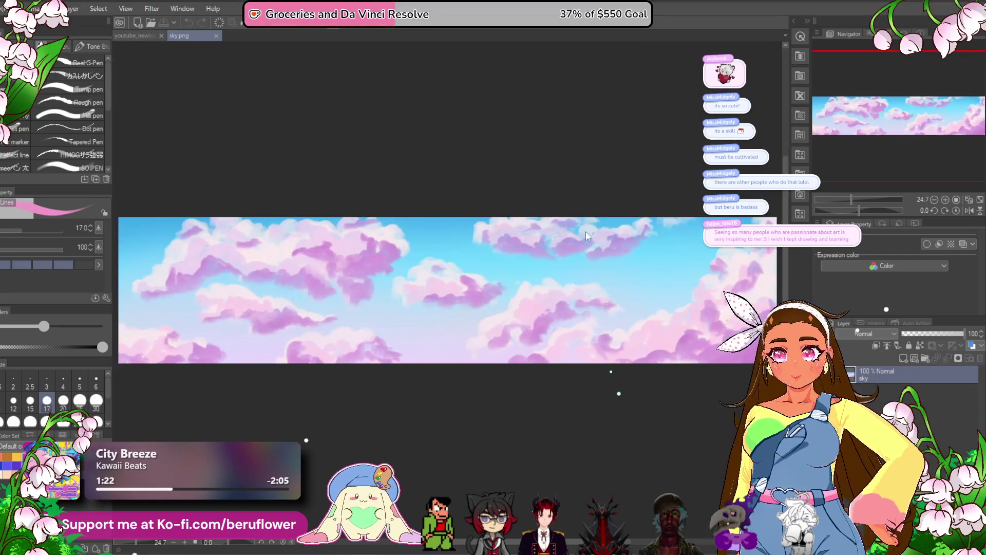
# Paste the sky image into the banner below the final Copy layer.
pyautogui.click(134, 35)
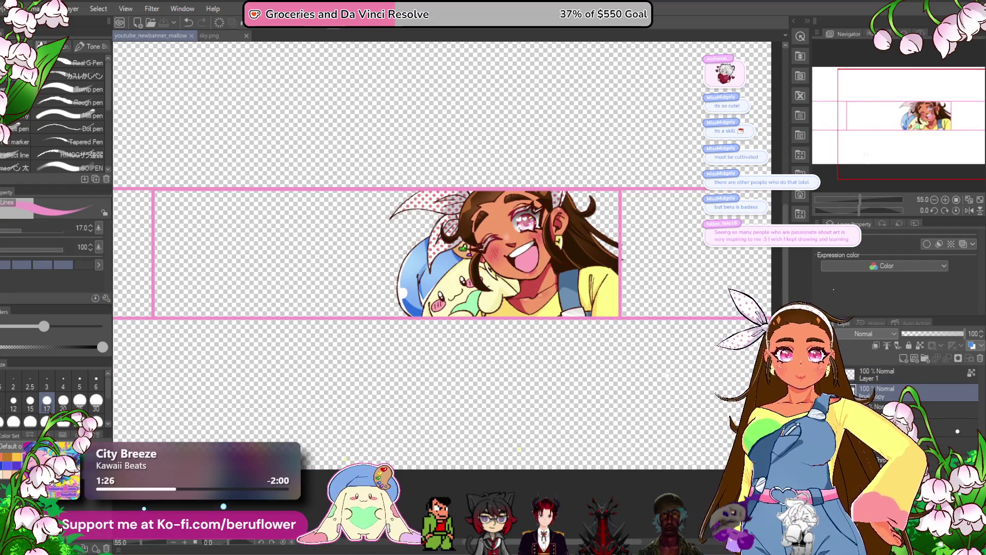
pyautogui.click(914, 409)
pyautogui.hotkey('ctrl', 'v')
pyautogui.scroll(-3, 440, 272)
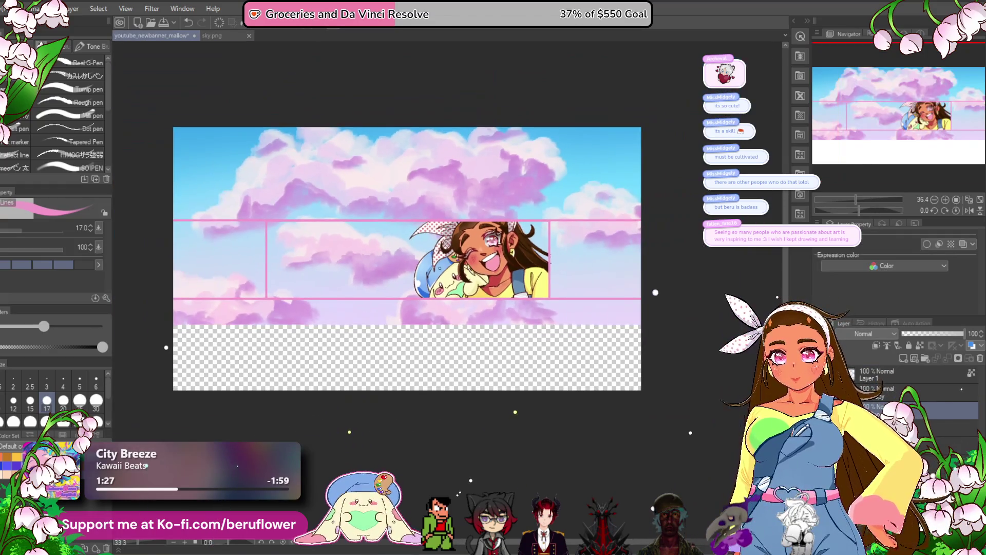
# Shrink the sky to the banner strip and shift it left, then delete it and close sky.png.
pyautogui.hotkey('ctrl', 't')
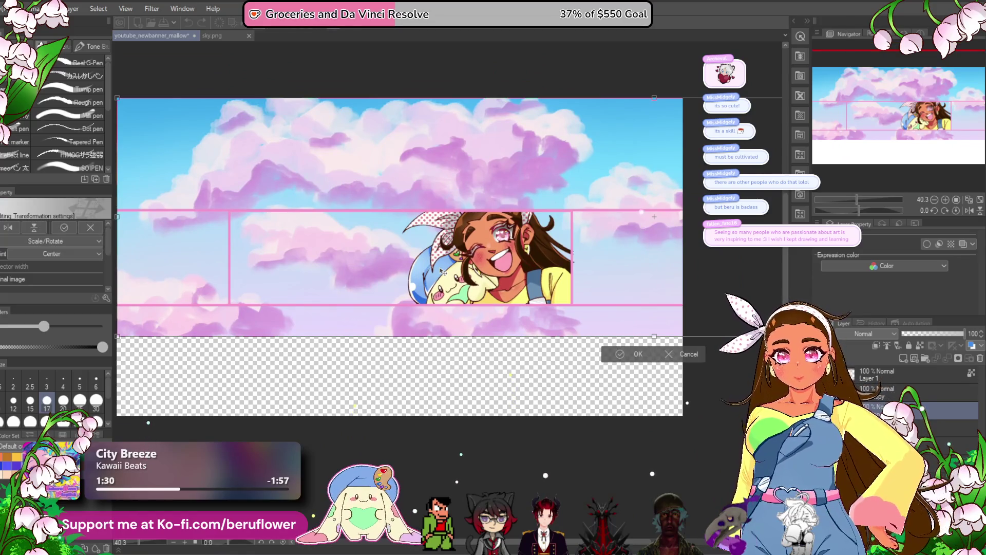
pyautogui.scroll(-2, 442, 271)
pyautogui.moveTo(572, 163); pyautogui.dragTo(572, 231)
pyautogui.moveTo(570, 311); pyautogui.dragTo(572, 291)
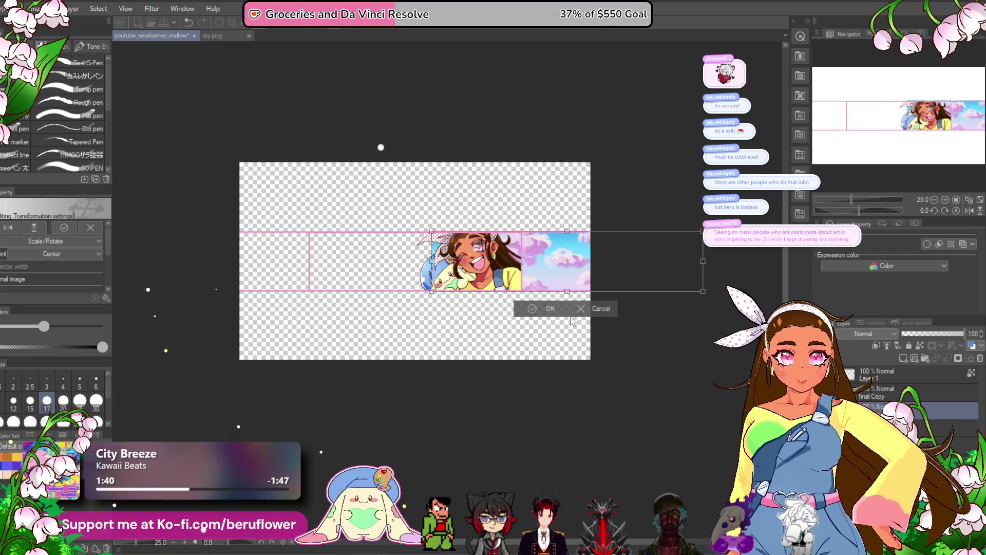
pyautogui.press('Left')
pyautogui.press('Left')
pyautogui.press('Left')
pyautogui.press('Left')
pyautogui.press('Left')
pyautogui.press('Left')
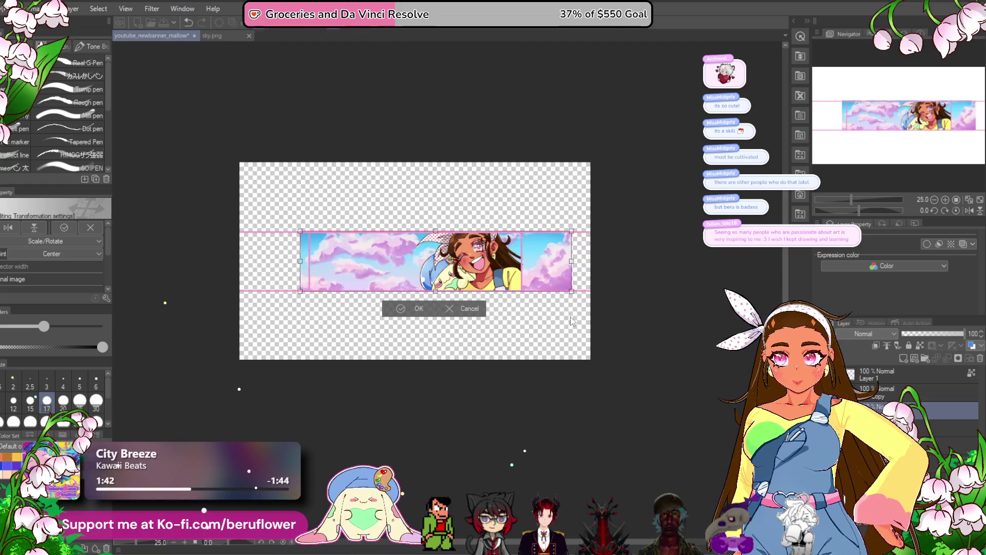
pyautogui.press('Return')
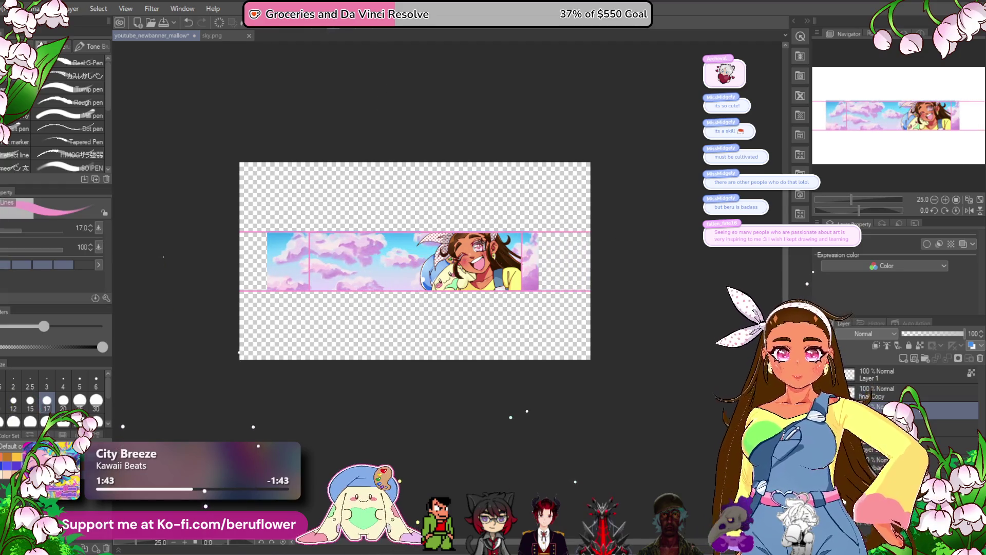
pyautogui.click(979, 359)
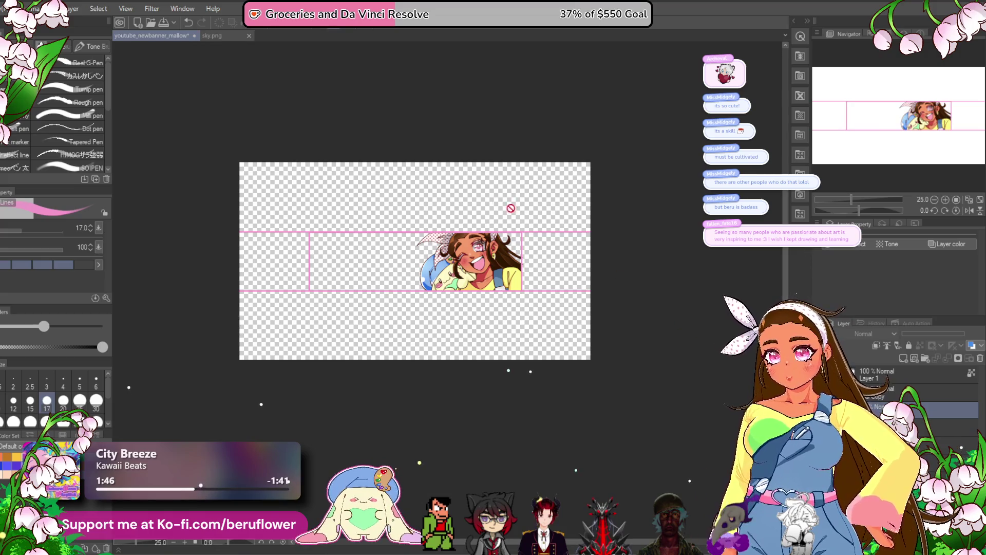
pyautogui.click(249, 35)
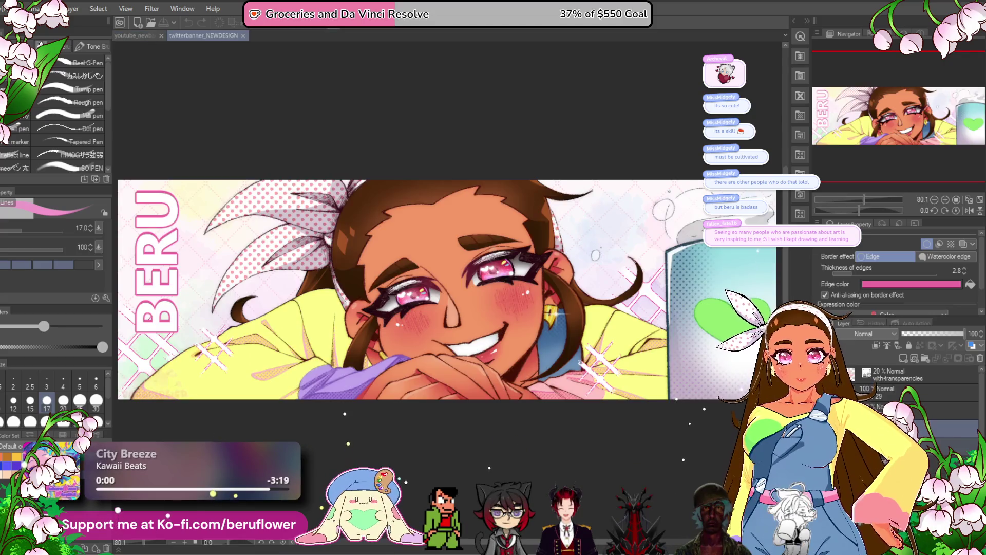
# Paste the BERU title into the banner, rotating it horizontal and placing it on the sky strip.
pyautogui.click(134, 35)
pyautogui.hotkey('ctrl', 'v')
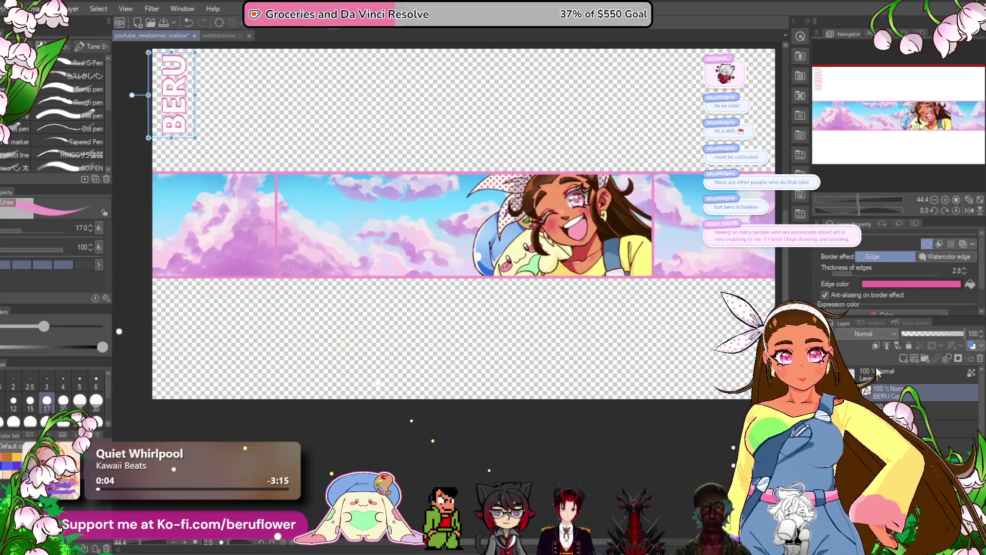
pyautogui.hotkey('ctrl', 't')
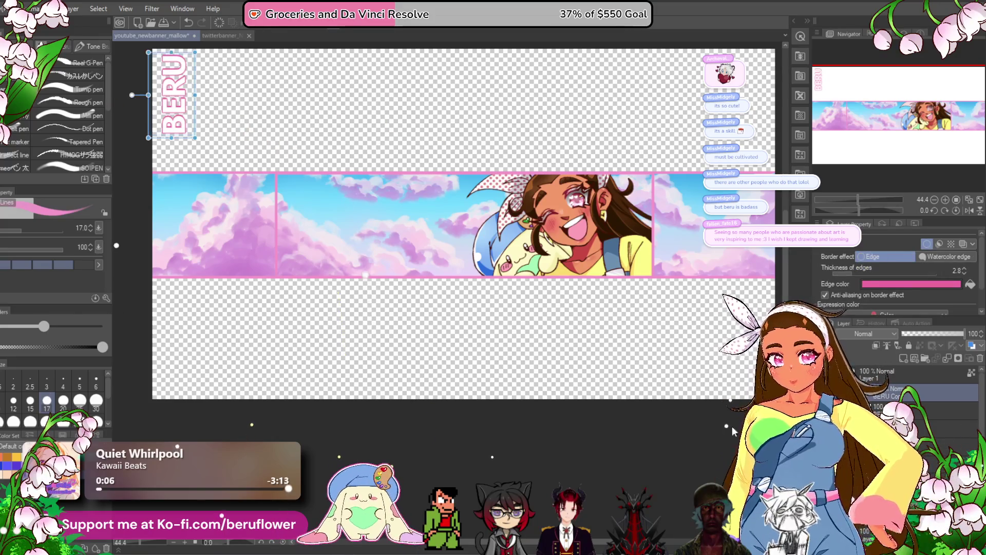
pyautogui.press('Return')
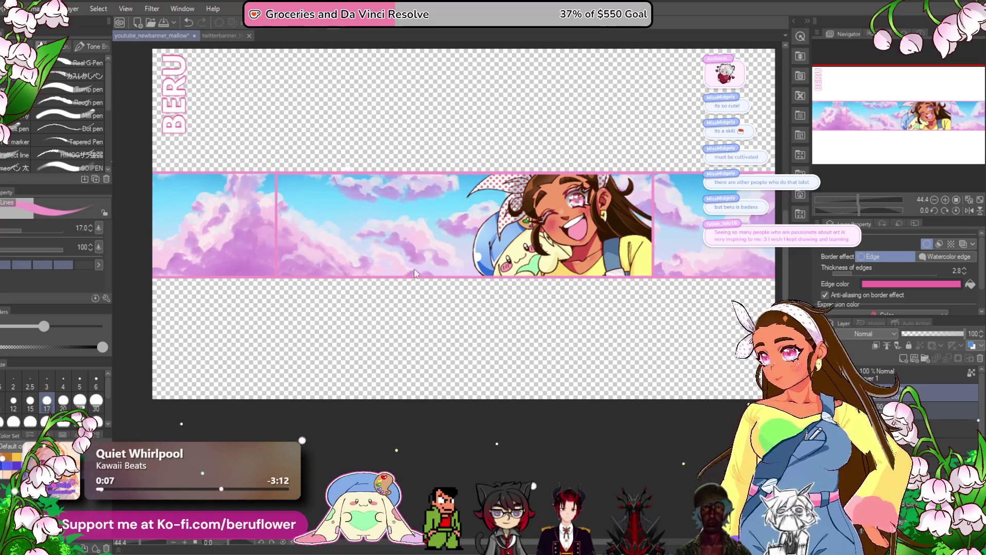
pyautogui.hotkey('ctrl', 't')
pyautogui.moveTo(180, 127)
pyautogui.mouseDown()
pyautogui.moveTo(364, 274)
pyautogui.moveTo(326, 257)
pyautogui.mouseUp()
pyautogui.moveTo(347, 178)
pyautogui.mouseDown()
pyautogui.moveTo(383, 202)
pyautogui.moveTo(412, 293)
pyautogui.mouseUp()
pyautogui.moveTo(349, 233)
pyautogui.mouseDown()
pyautogui.moveTo(376, 230)
pyautogui.moveTo(359, 252)
pyautogui.moveTo(380, 257)
pyautogui.moveTo(411, 244)
pyautogui.mouseUp()
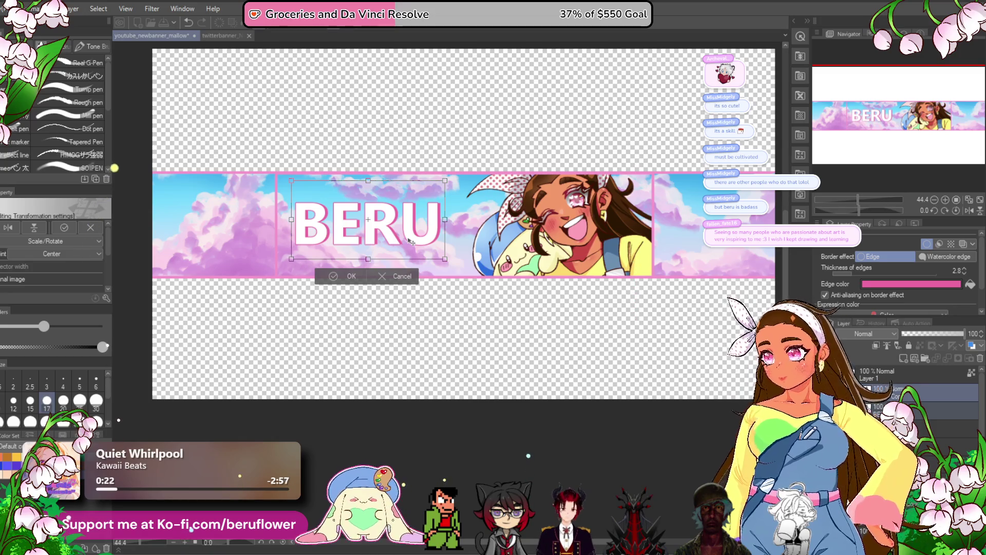
pyautogui.press('Return')
pyautogui.scroll(-1, 438, 250)
pyautogui.scroll(2, 485, 284)
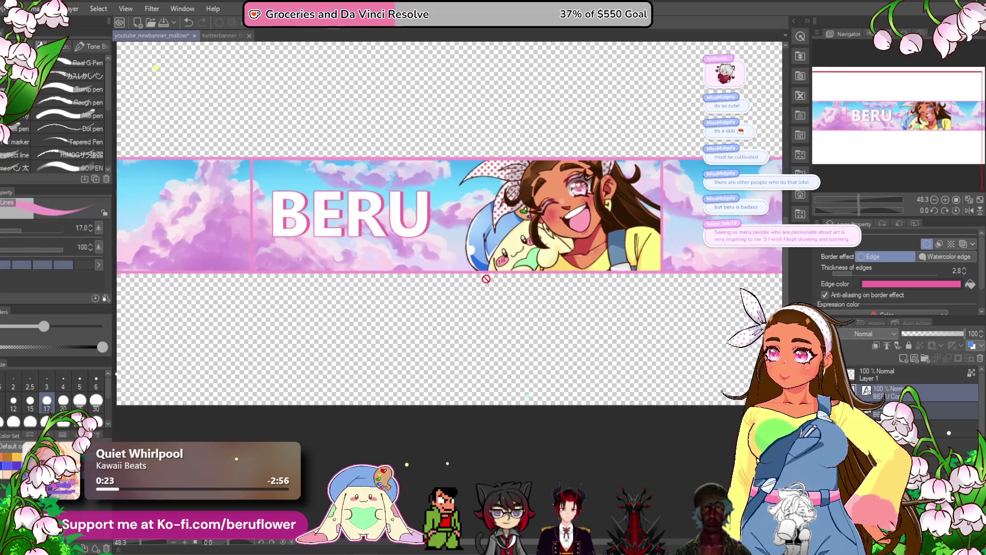
pyautogui.scroll(1, 473, 275)
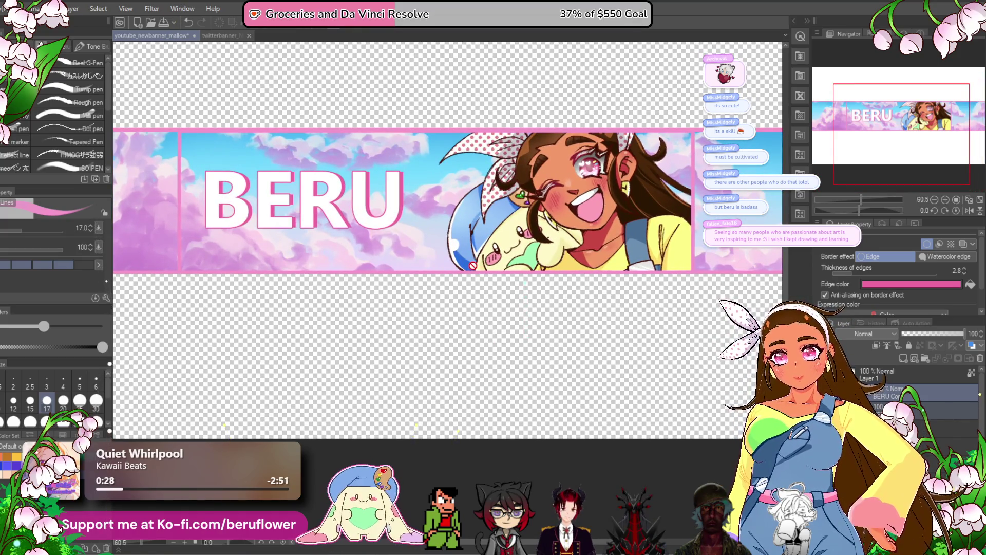
# Select the lower artwork layer and bring up the Filter > Blur options with Gaussian blur.
pyautogui.click(911, 374)
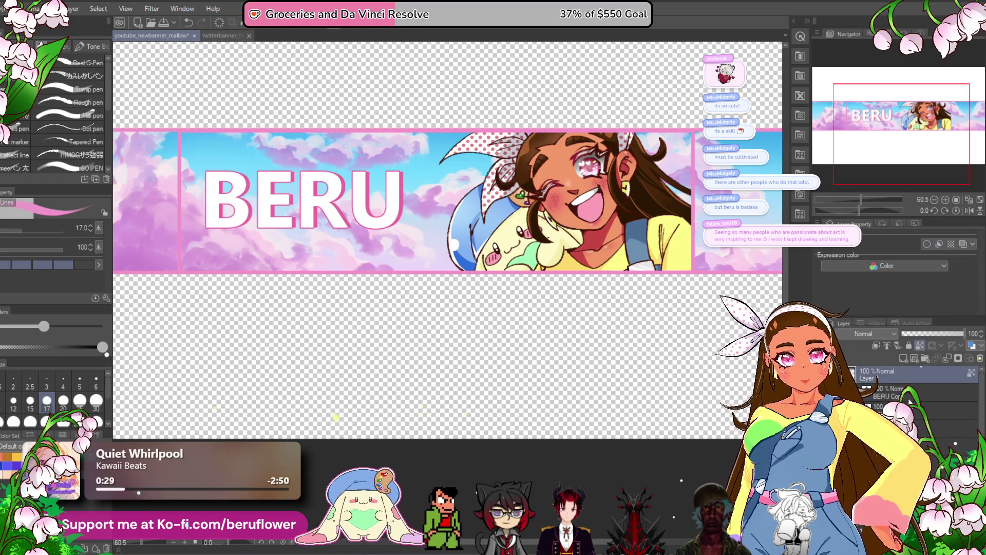
pyautogui.click(910, 396)
pyautogui.click(911, 426)
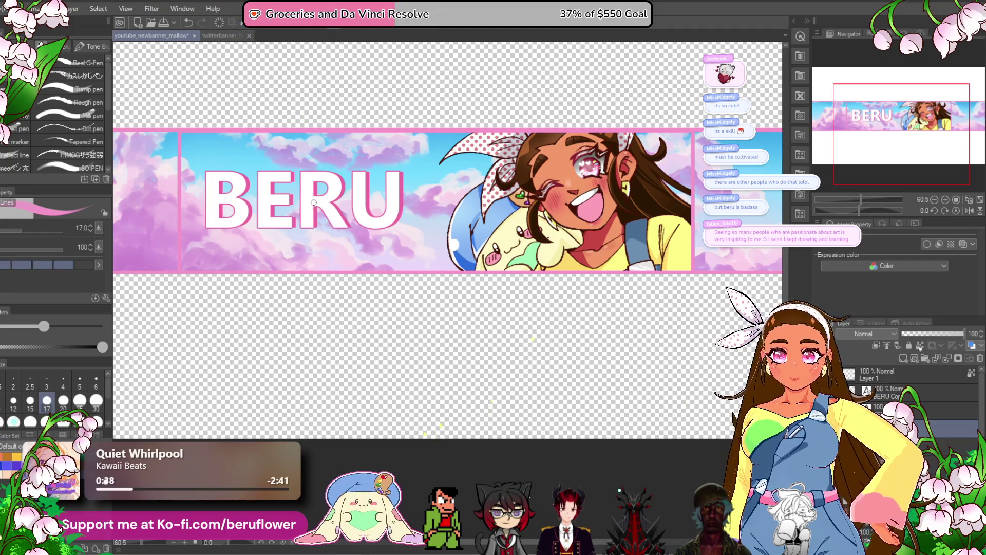
pyautogui.scroll(-3, 311, 195)
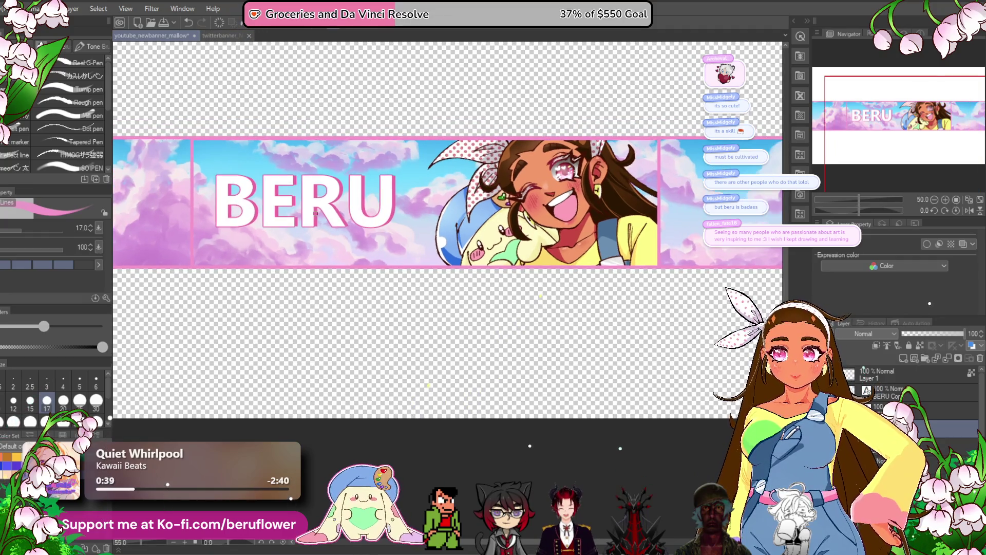
pyautogui.scroll(1, 315, 212)
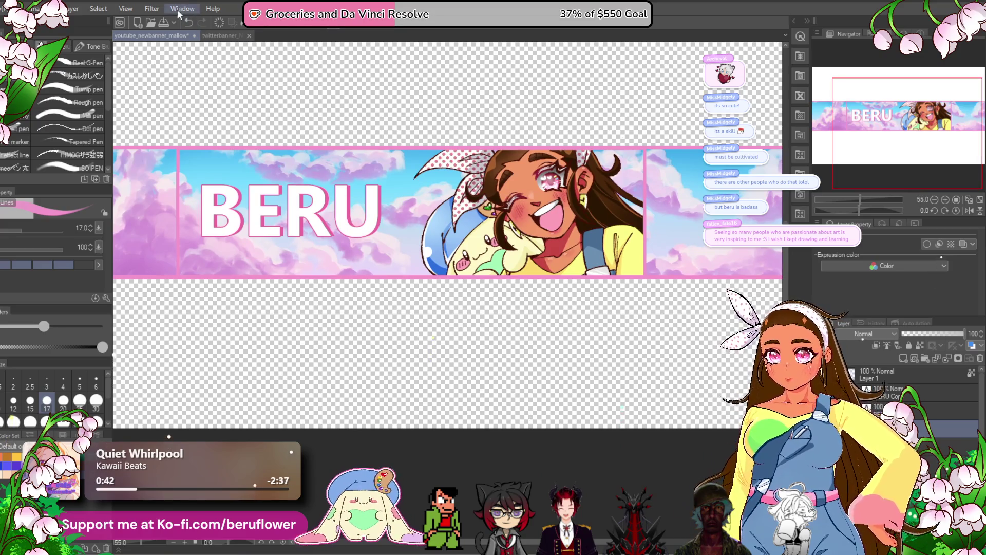
pyautogui.click(153, 9)
pyautogui.moveTo(211, 55)
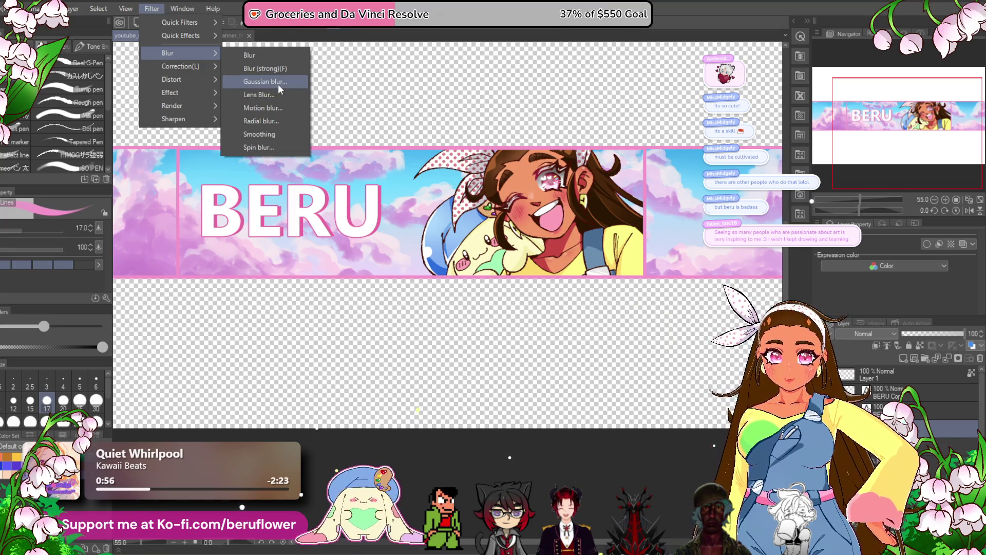
# Apply Gaussian blur to the artwork layer and set its opacity to 22%.
pyautogui.click(279, 84)
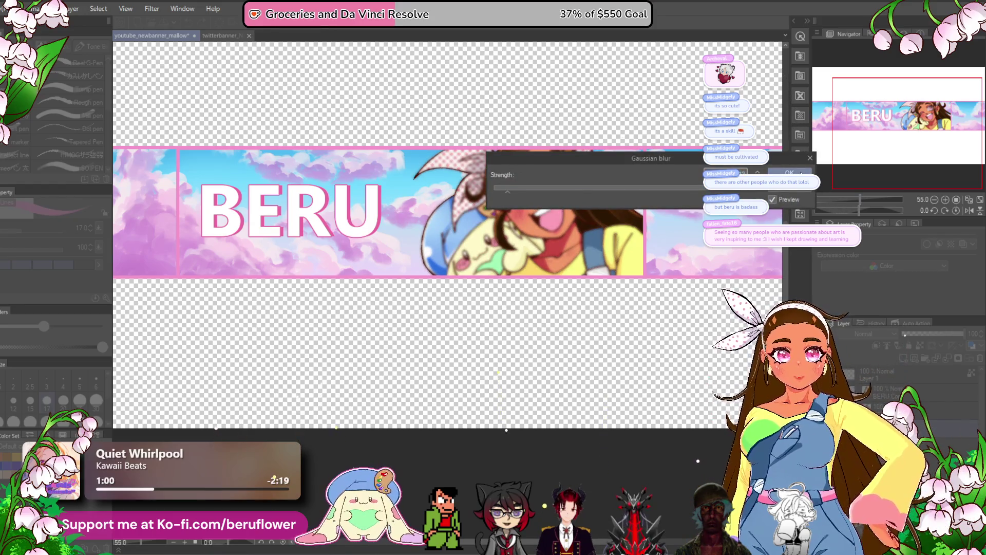
pyautogui.press('Return')
pyautogui.scroll(2, 662, 275)
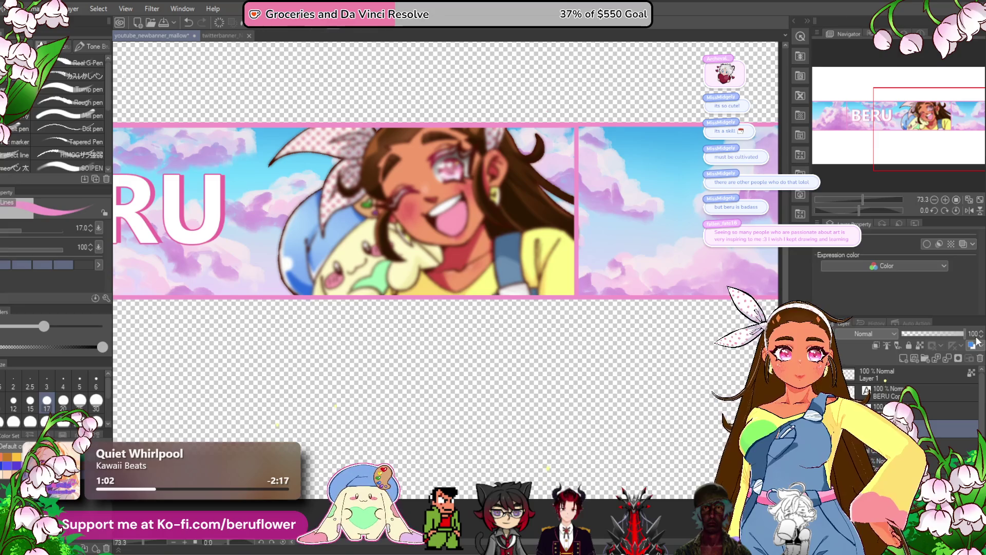
pyautogui.write('1')
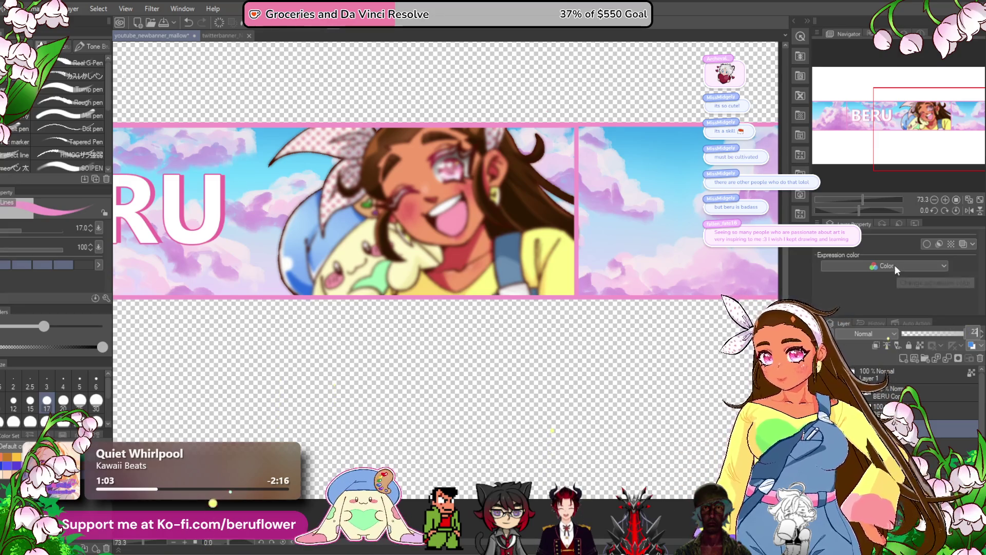
pyautogui.press('Return')
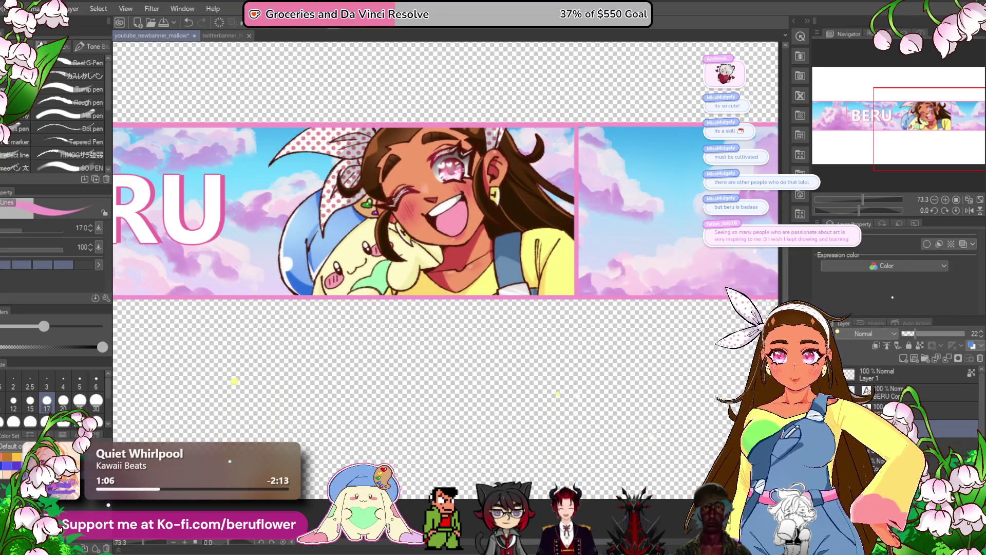
# Merge the visible layers into a new layer.
pyautogui.rightClick(883, 375)
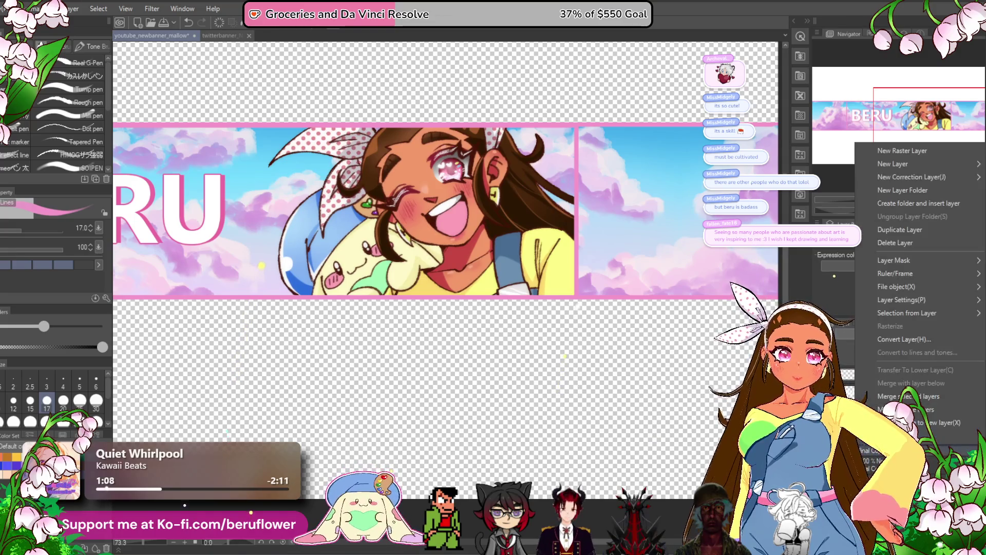
pyautogui.click(904, 408)
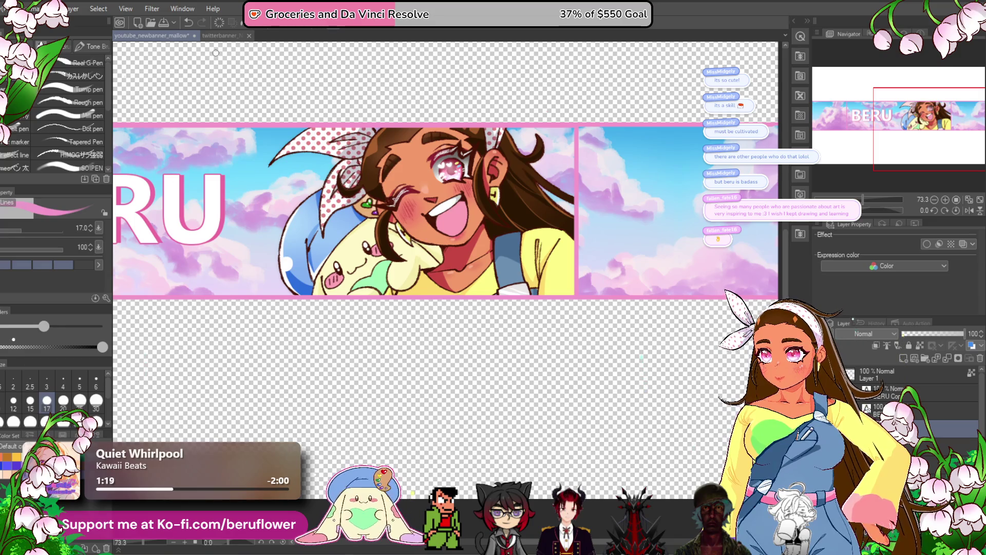
pyautogui.scroll(3, 294, 110)
pyautogui.scroll(-2, 294, 110)
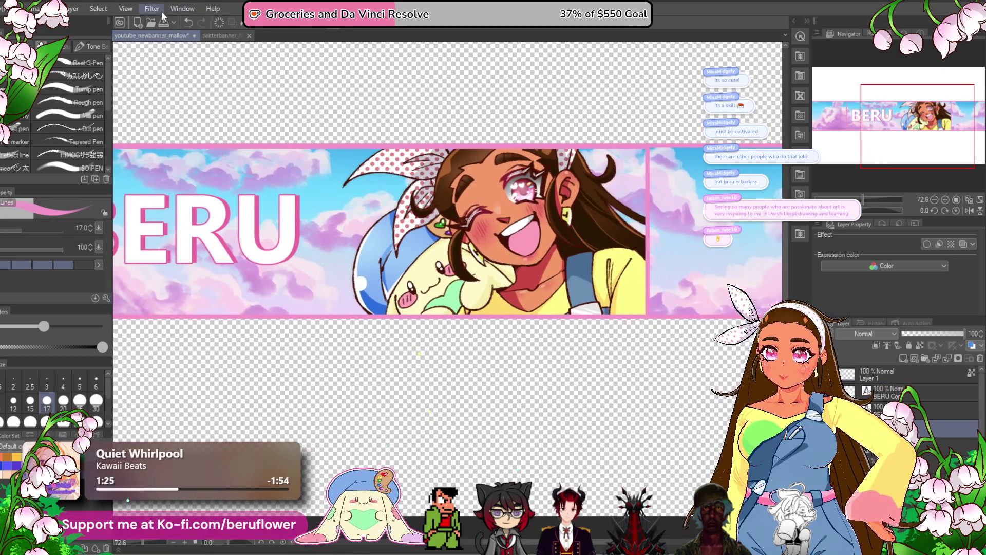
# Apply Gaussian blur and set the blurred layer to Overlay at 21% opacity.
pyautogui.click(161, 11)
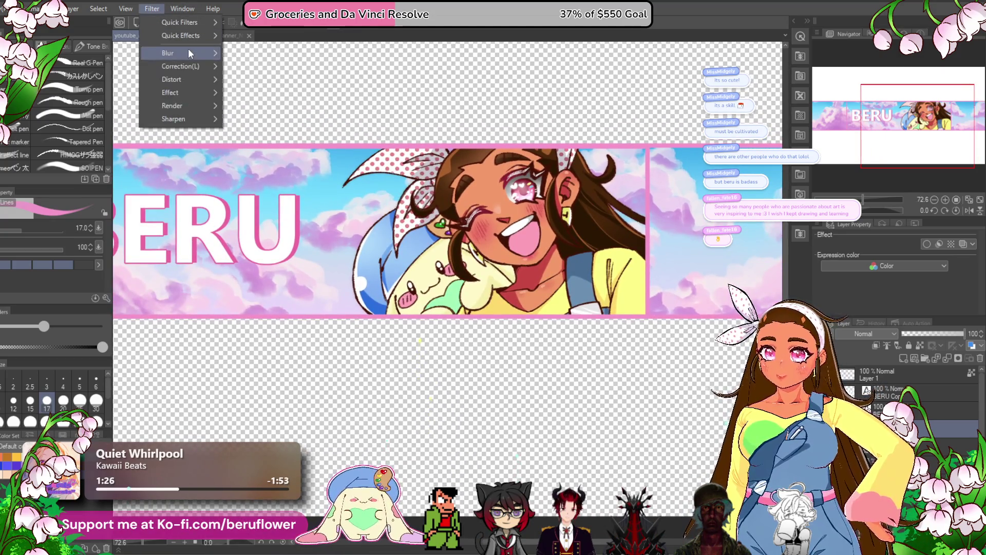
pyautogui.click(267, 82)
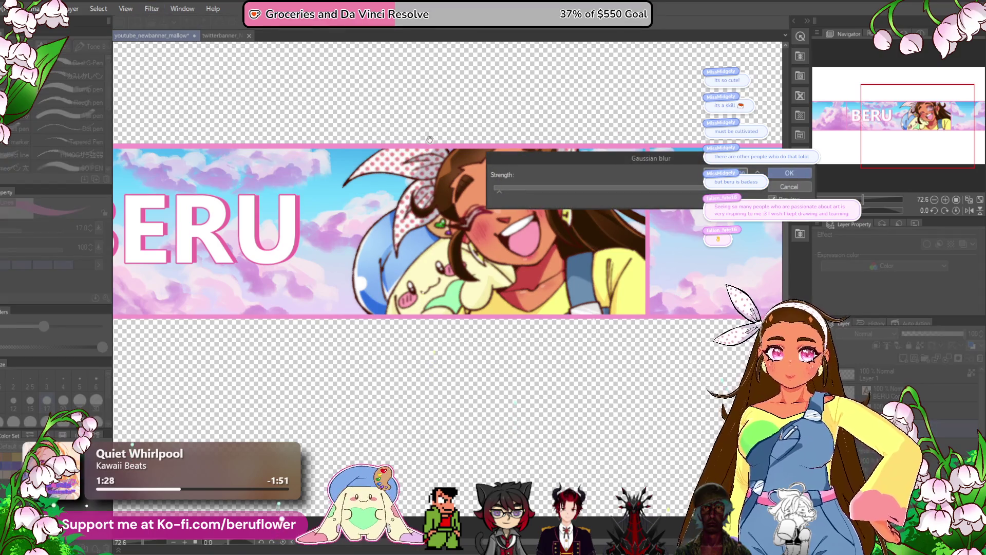
pyautogui.press('Return')
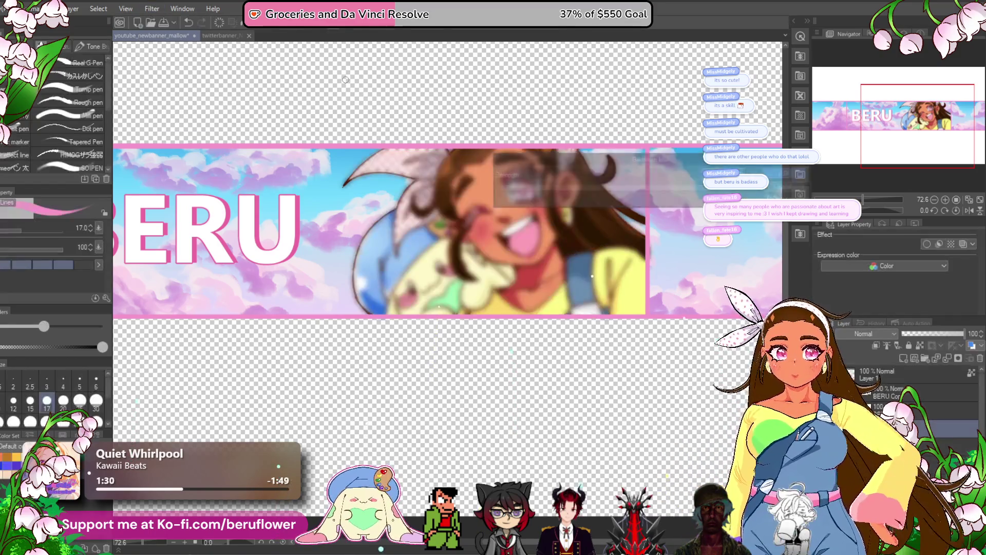
pyautogui.click(873, 334)
pyautogui.click(860, 165)
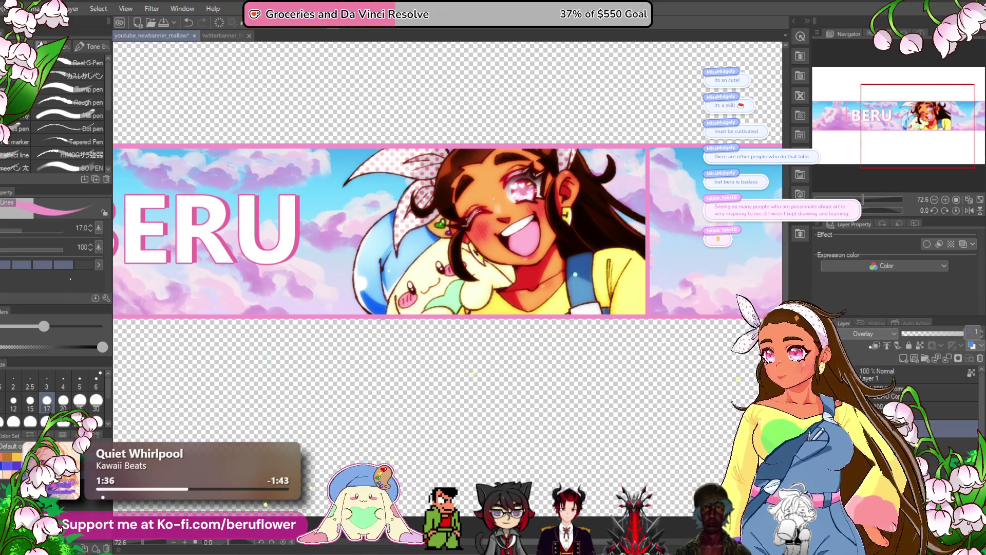
pyautogui.write('1')
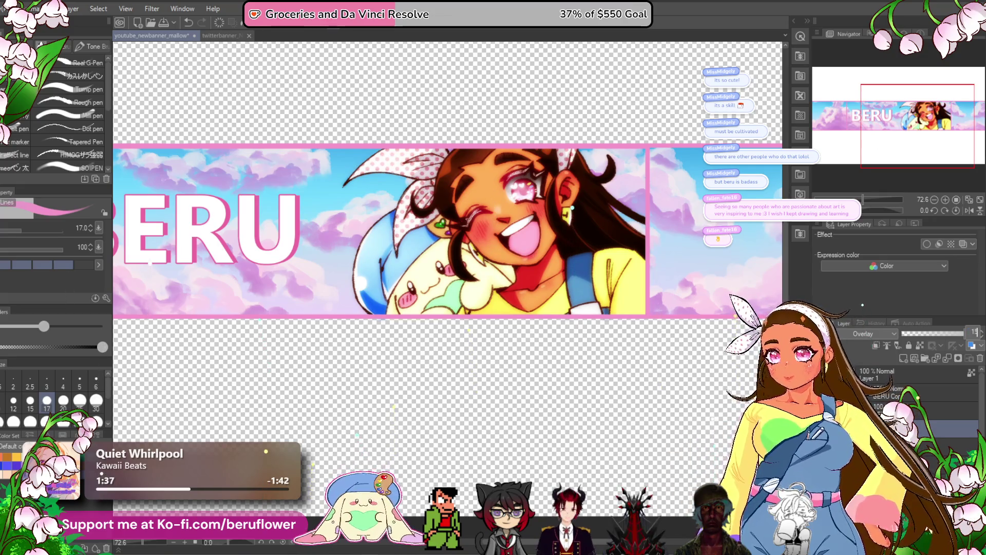
pyautogui.write('5')
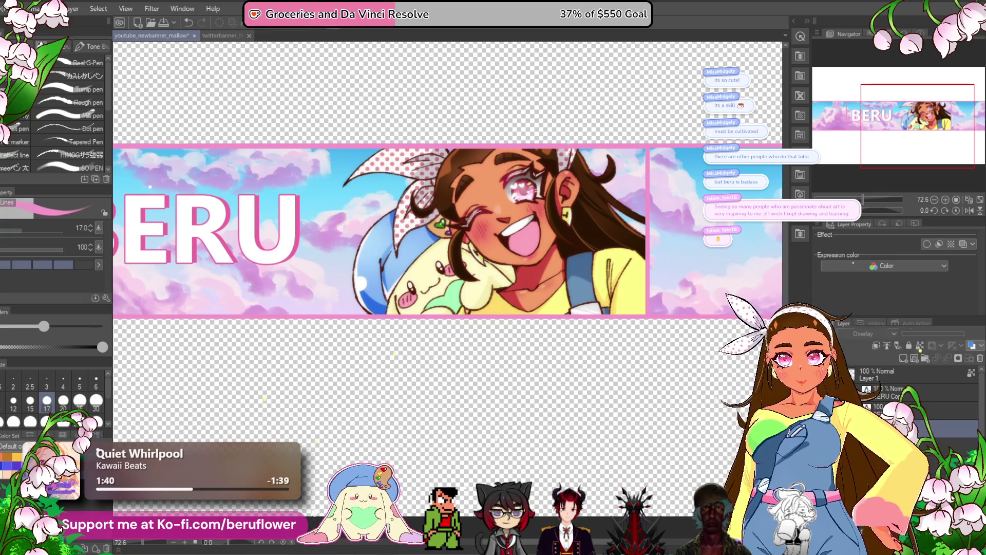
pyautogui.moveTo(915, 332); pyautogui.dragTo(911, 334)
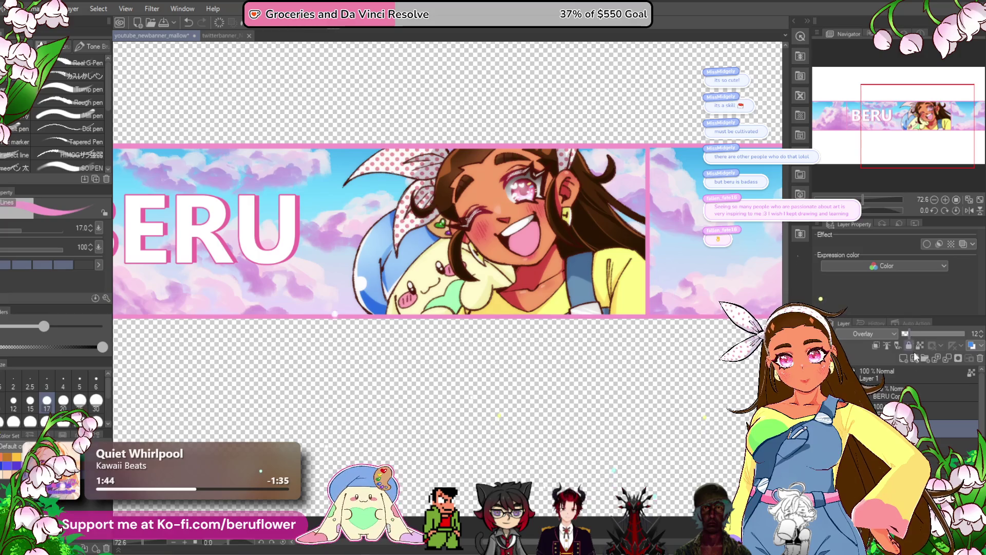
# Merge the Overlay glow layer down into the layer below.
pyautogui.rightClick(859, 417)
pyautogui.click(884, 152)
pyautogui.scroll(-5, 513, 395)
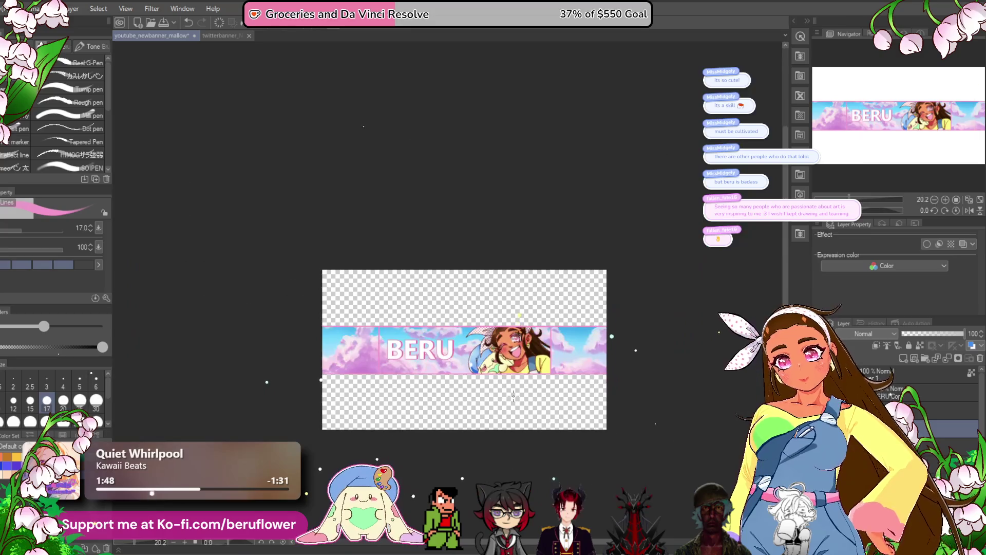
pyautogui.scroll(3, 513, 395)
pyautogui.moveTo(513, 396); pyautogui.dragTo(560, 382)
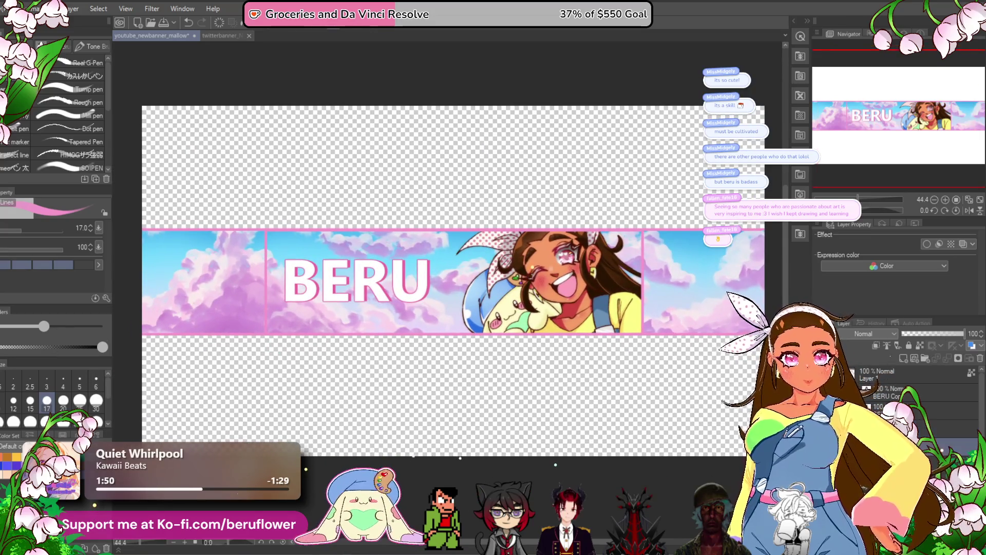
# Toggle the edge border effect on a layer, then merge the selected layers.
pyautogui.click(904, 407)
pyautogui.click(925, 244)
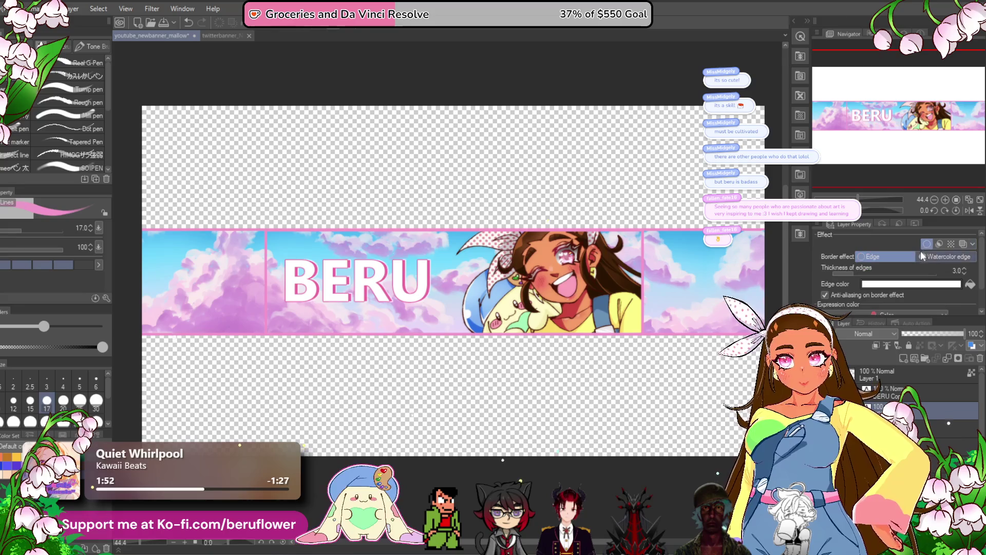
pyautogui.click(925, 244)
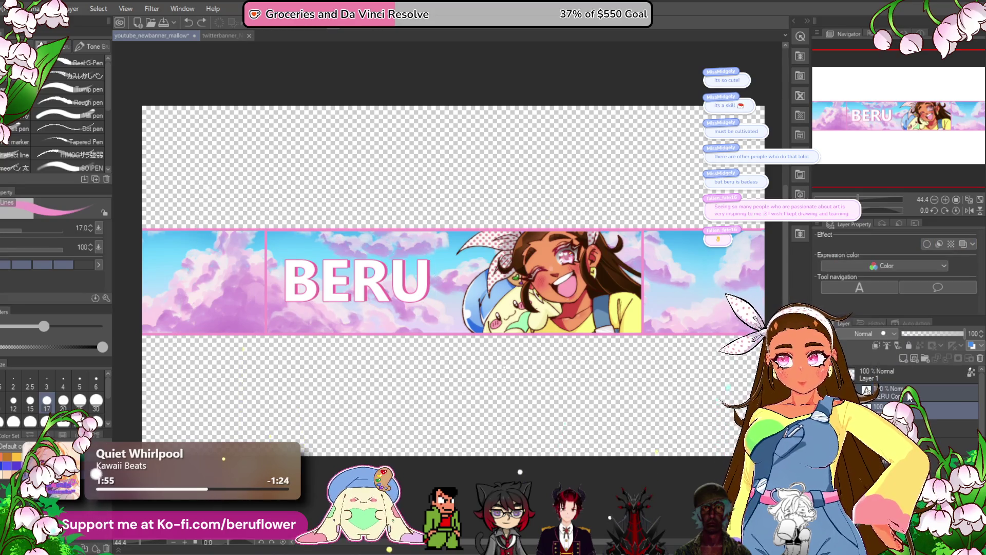
pyautogui.rightClick(857, 390)
pyautogui.click(924, 345)
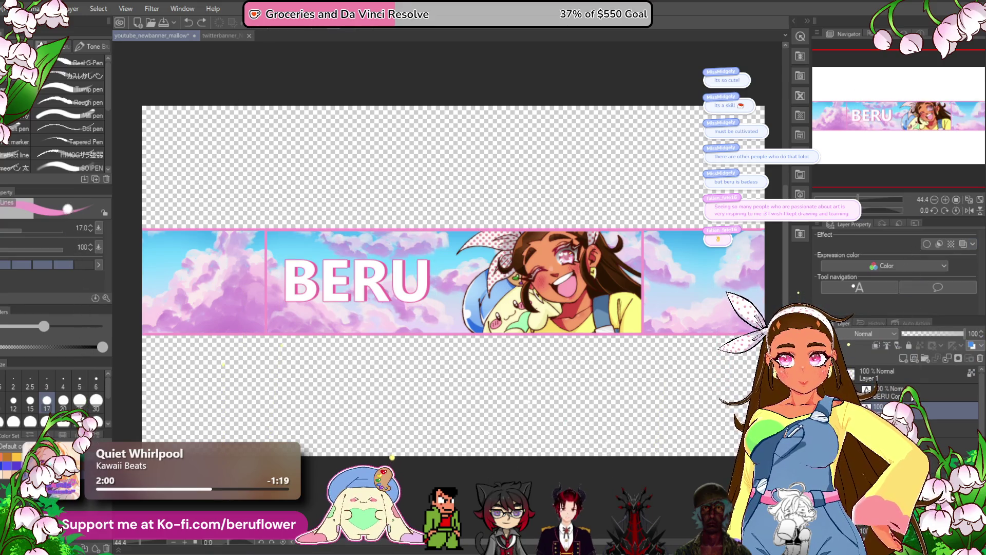
# Duplicate the BERU title layer to create a BERU Copy layer.
pyautogui.click(904, 393)
pyautogui.rightClick(883, 394)
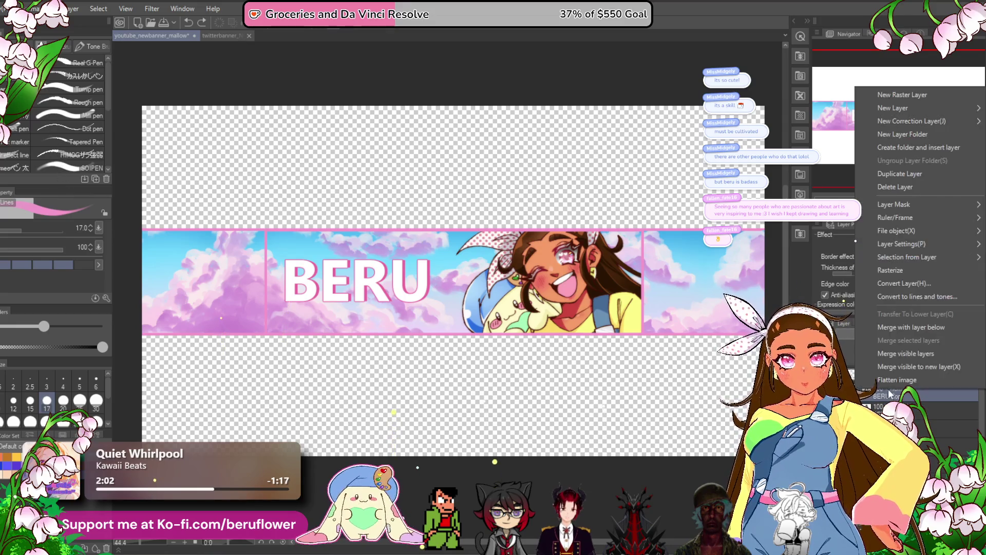
pyautogui.click(909, 274)
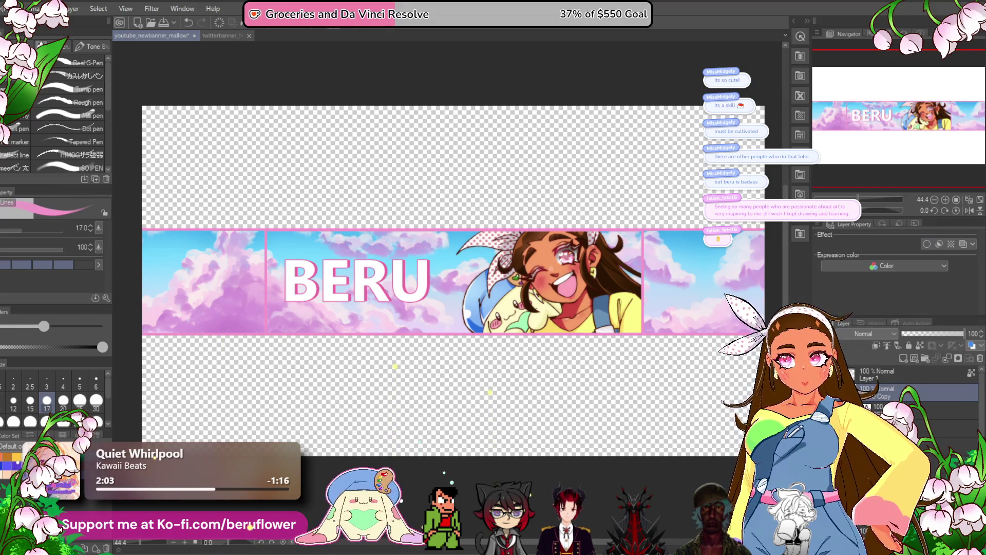
pyautogui.click(914, 406)
pyautogui.click(896, 396)
# Turn on a thicker edge border outline for the BERU Copy layer.
pyautogui.rightClick(899, 394)
pyautogui.click(903, 352)
pyautogui.click(926, 243)
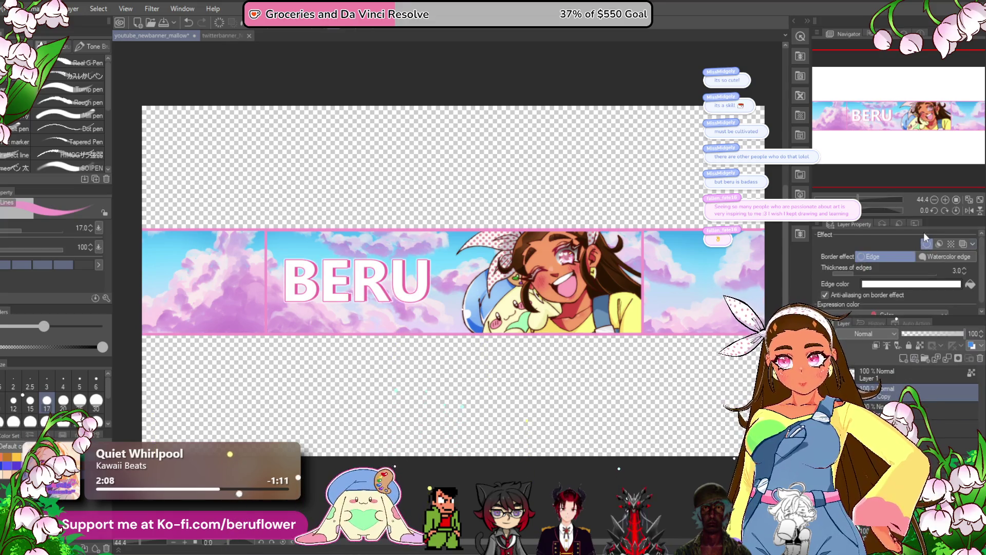
pyautogui.moveTo(861, 276); pyautogui.dragTo(877, 276)
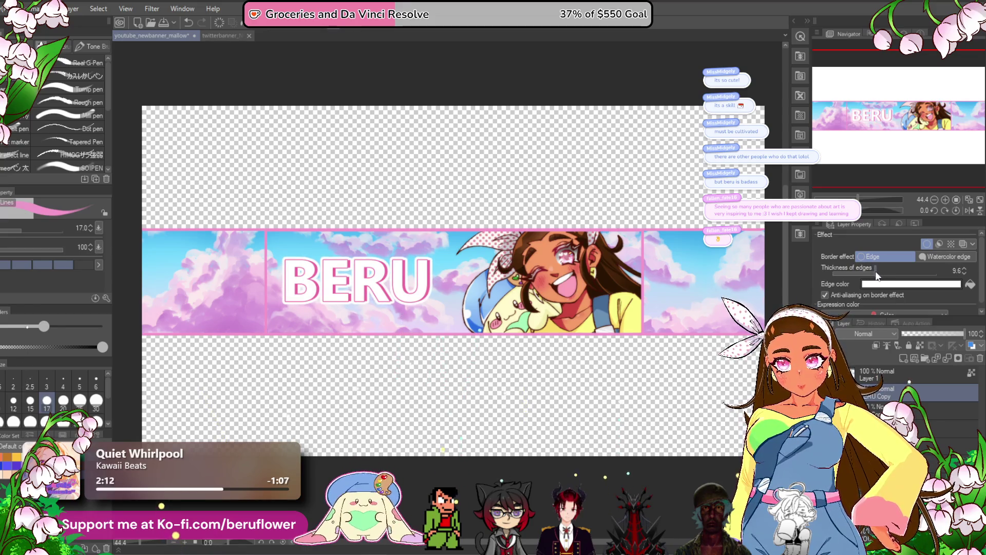
pyautogui.hotkey('alt', '[')
pyautogui.hotkey('alt', '[')
pyautogui.scroll(1, 603, 297)
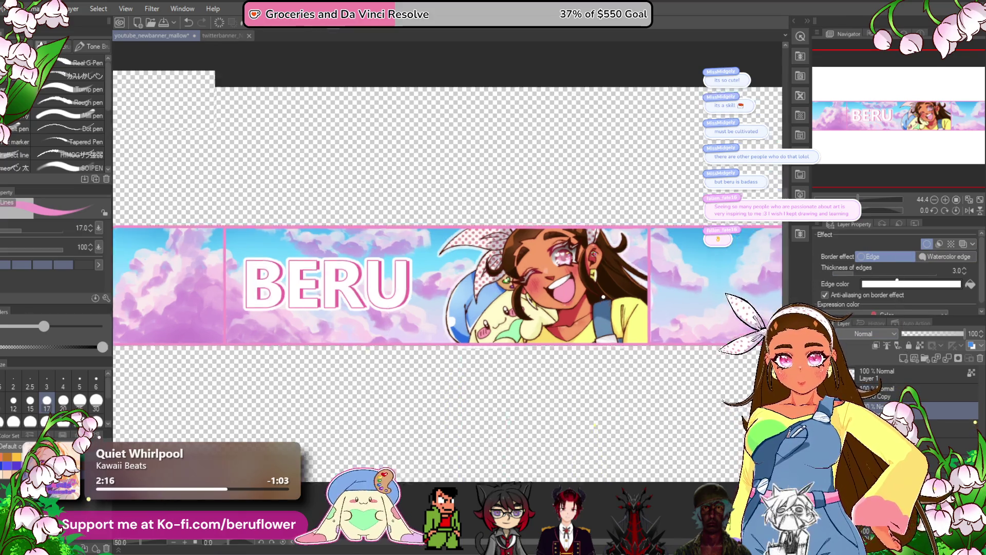
# Select another banner layer in the Layer panel.
pyautogui.scroll(1, 593, 254)
pyautogui.scroll(1, 593, 253)
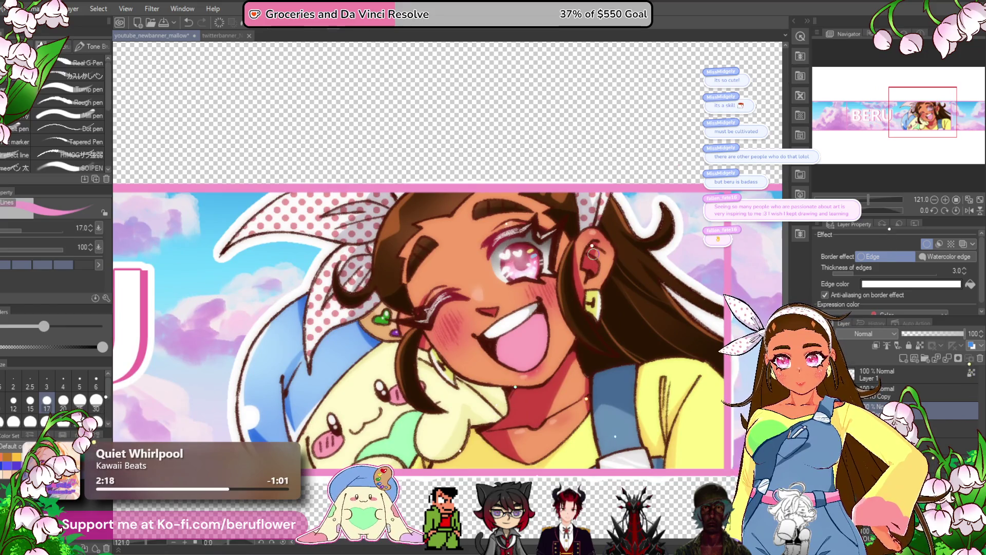
pyautogui.scroll(-2, 593, 253)
pyautogui.scroll(1, 469, 469)
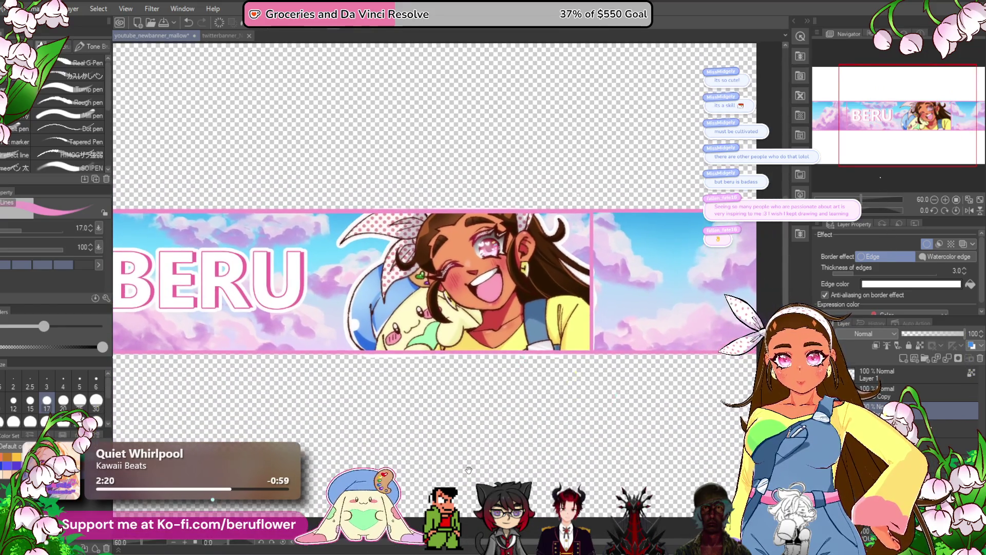
pyautogui.moveTo(469, 470); pyautogui.dragTo(537, 466)
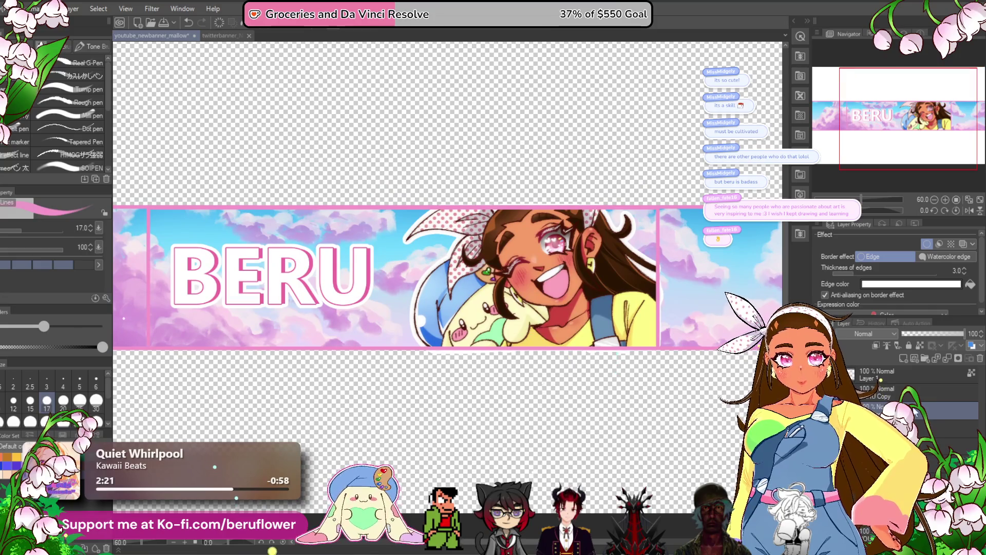
pyautogui.click(879, 378)
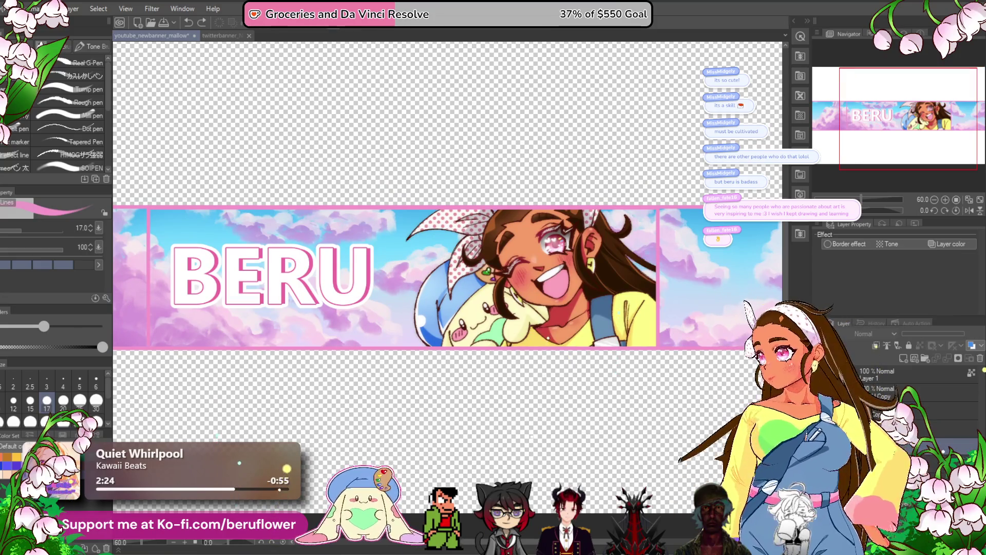
pyautogui.click(934, 408)
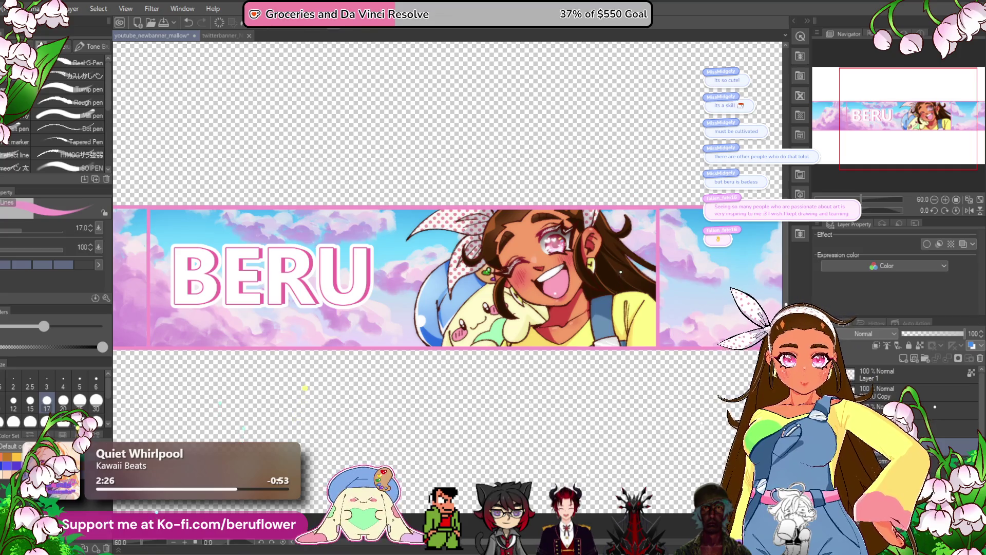
# Turn on a white Edge border for that layer and thicken it from 3.0 to 9.1.
pyautogui.click(926, 244)
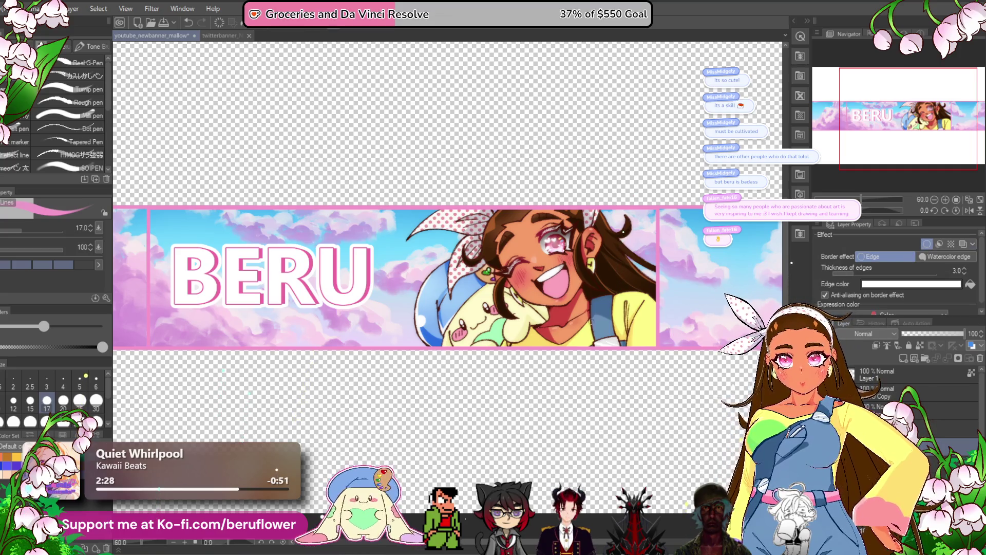
pyautogui.moveTo(879, 278)
pyautogui.mouseDown()
pyautogui.moveTo(863, 272)
pyautogui.moveTo(875, 279)
pyautogui.mouseUp()
pyautogui.hscroll(3, 606, 291)
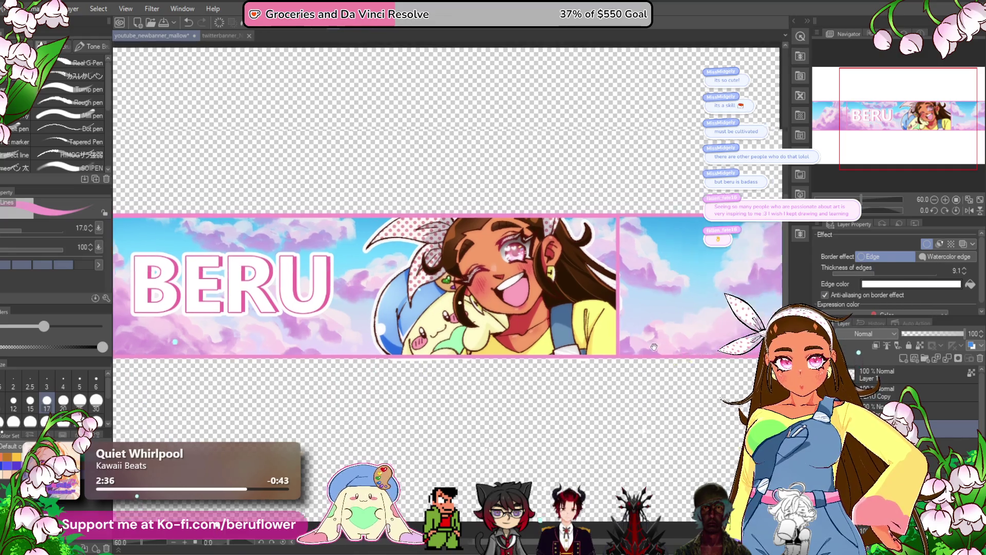
pyautogui.scroll(1, 606, 291)
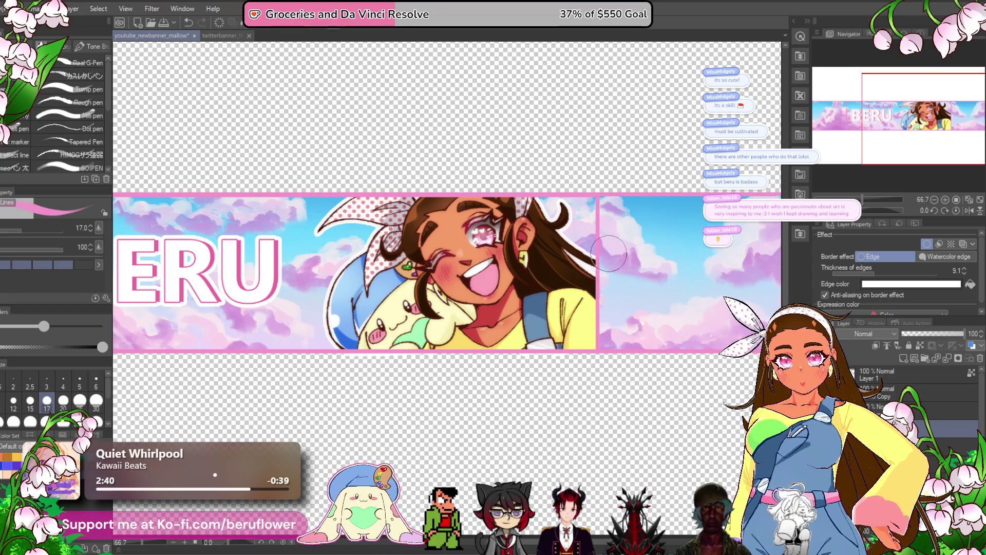
pyautogui.scroll(-2, 611, 395)
pyautogui.scroll(1, 611, 396)
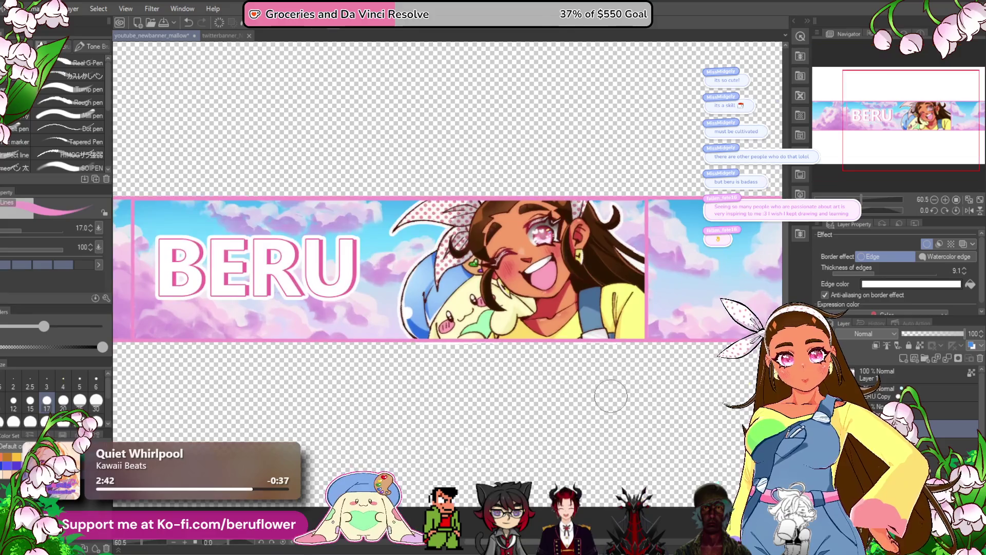
# Rasterize the character layer and enable its Edge border effect.
pyautogui.rightClick(868, 378)
pyautogui.click(911, 307)
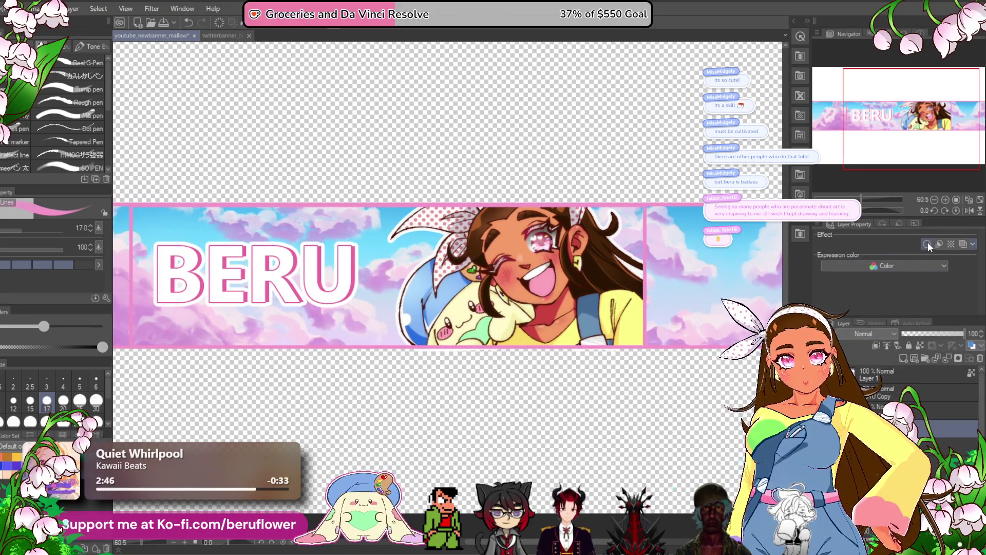
pyautogui.click(928, 242)
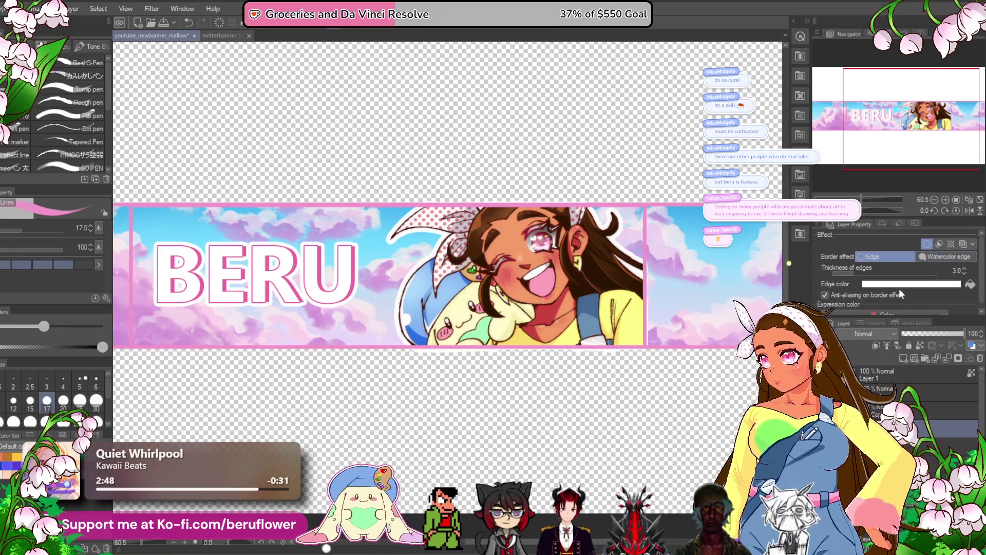
# Make the character's edge outline bright pink and set its thickness to 4.0.
pyautogui.click(903, 289)
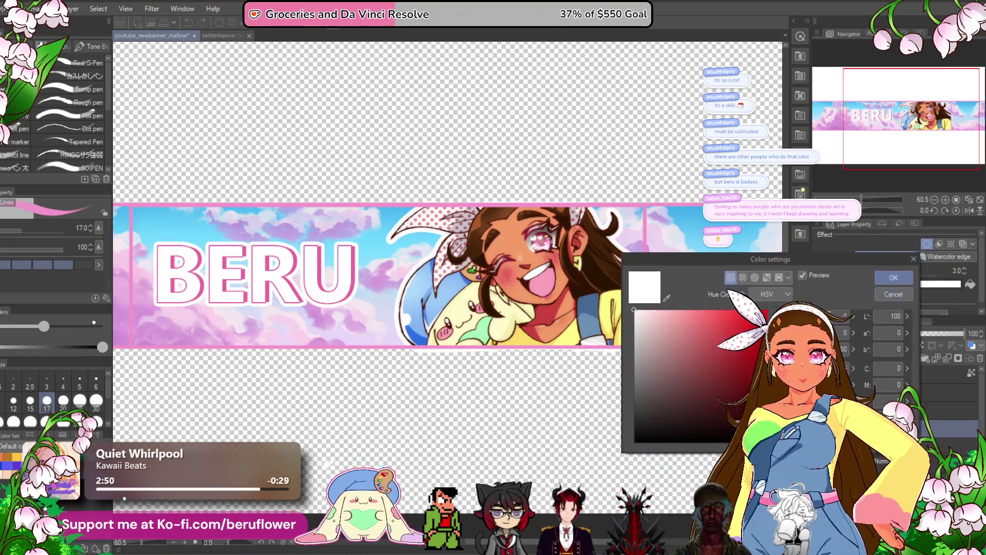
pyautogui.click(722, 314)
pyautogui.click(720, 317)
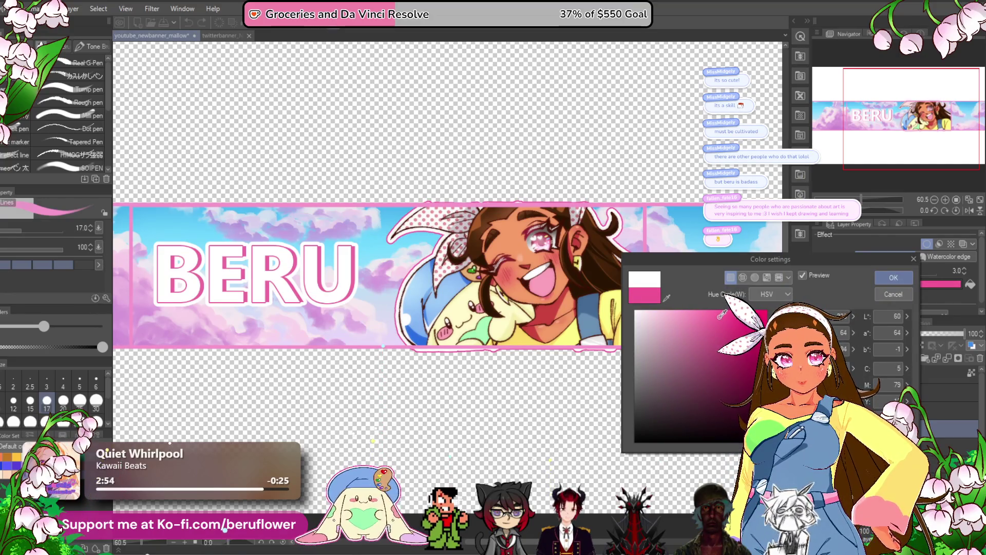
pyautogui.click(882, 279)
pyautogui.click(858, 272)
pyautogui.click(860, 272)
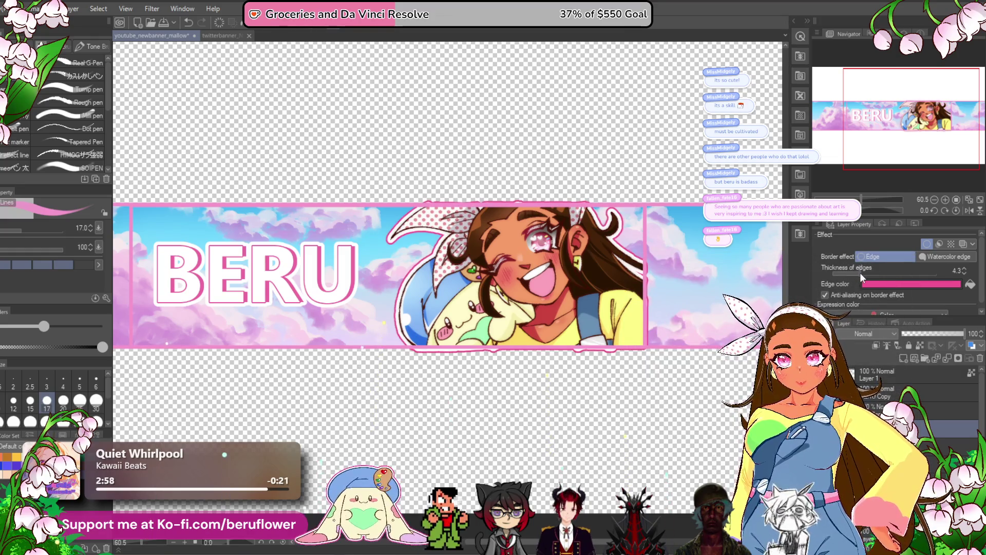
pyautogui.moveTo(543, 252); pyautogui.dragTo(494, 239)
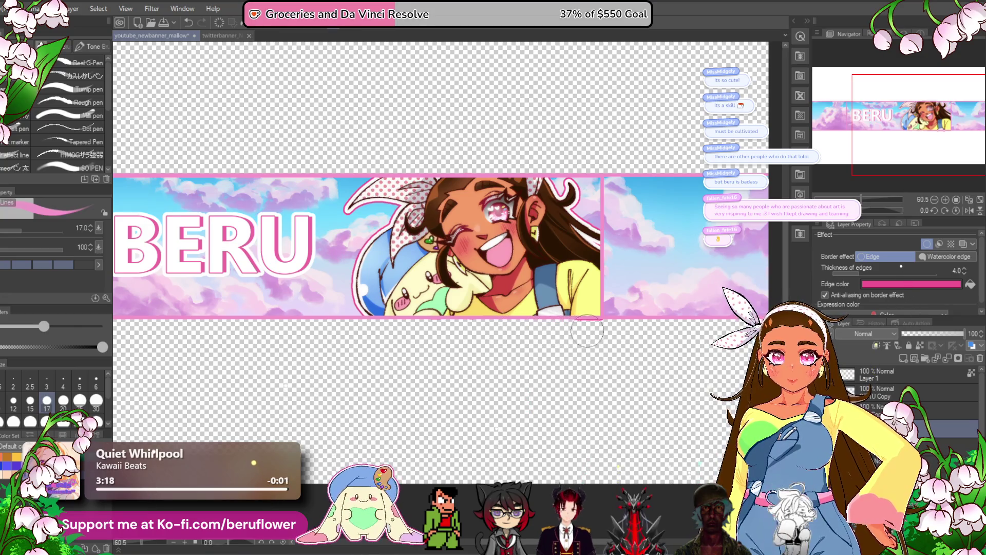
pyautogui.scroll(-4, 448, 368)
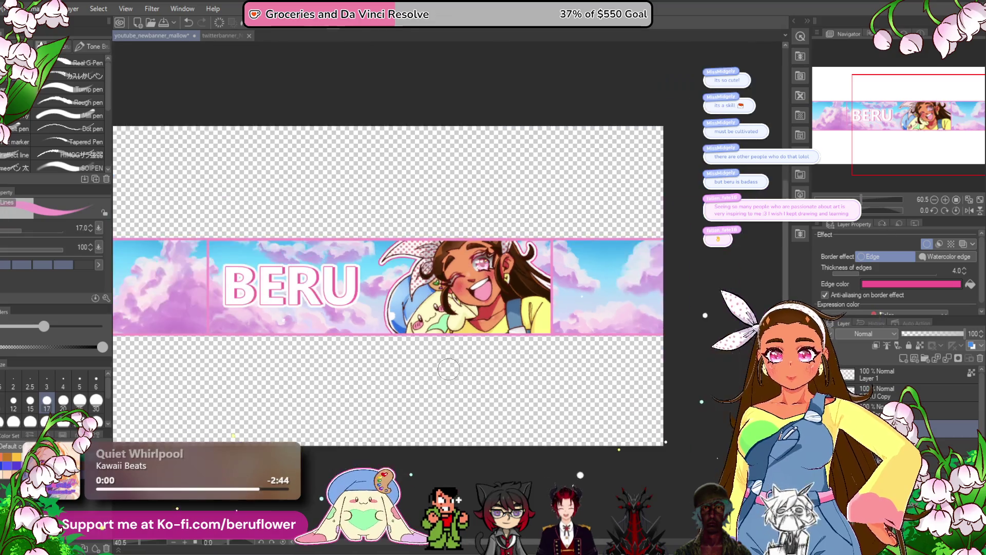
pyautogui.scroll(2, 448, 368)
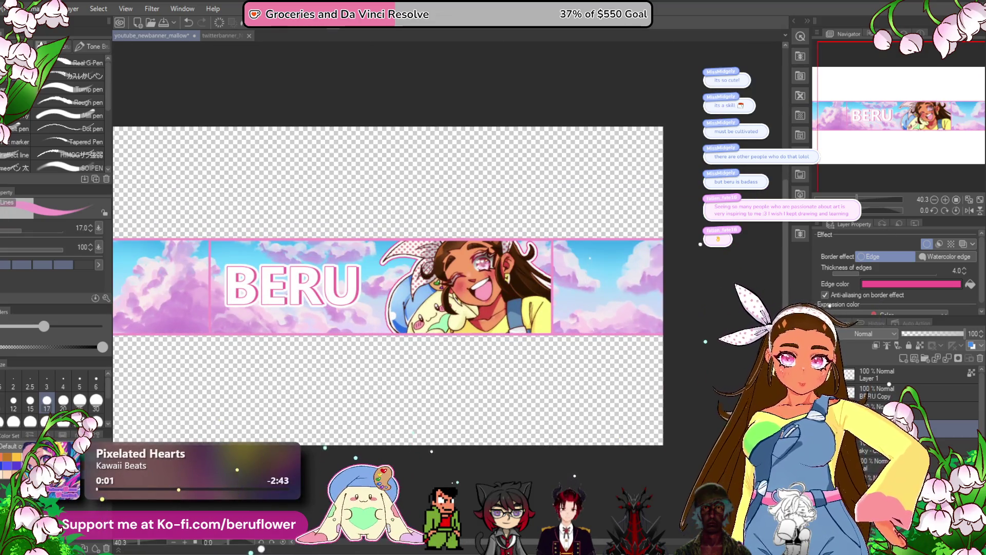
# Show the pastel watercolour grid background layer and save the banner document.
pyautogui.click(822, 447)
pyautogui.moveTo(397, 537); pyautogui.dragTo(467, 509)
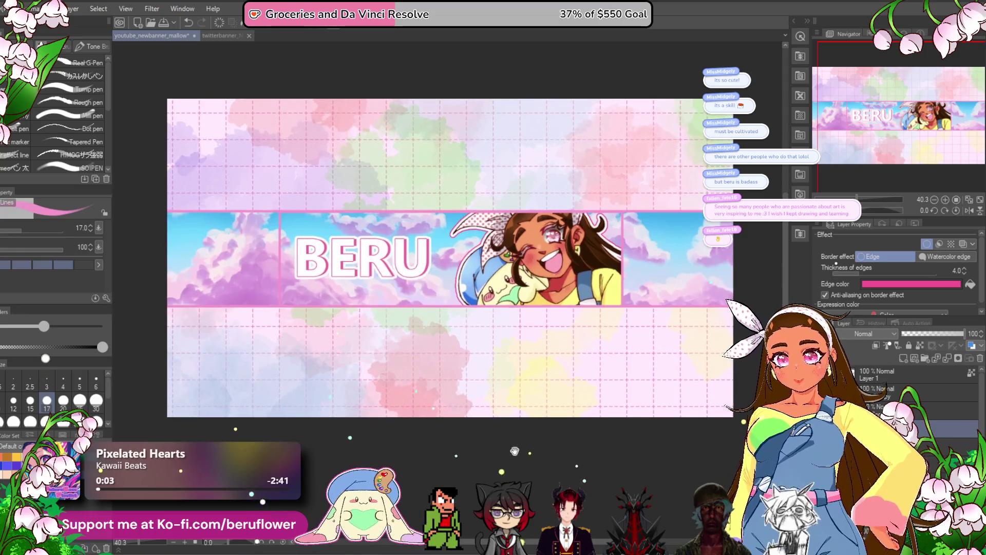
pyautogui.hotkey('ctrl', 's')
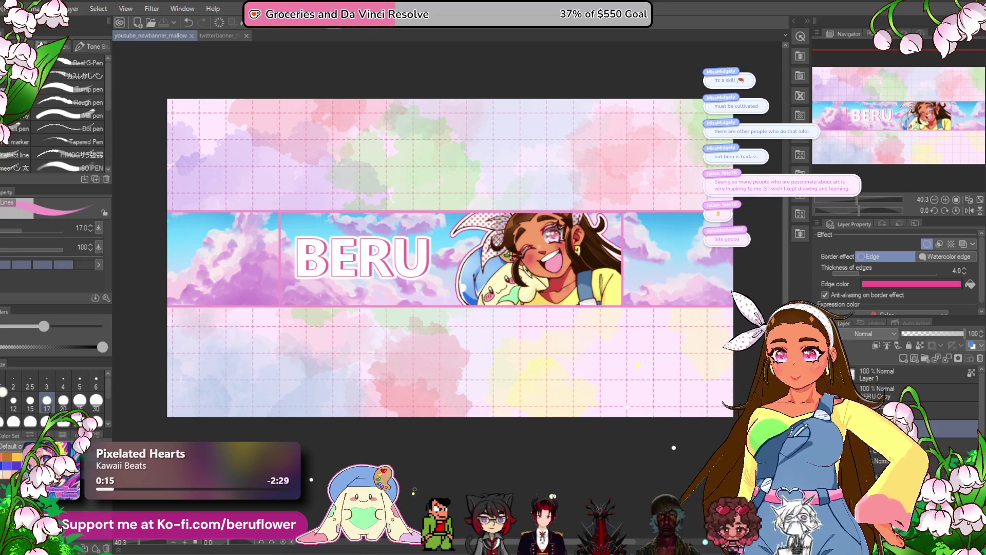
pyautogui.scroll(1, 359, 285)
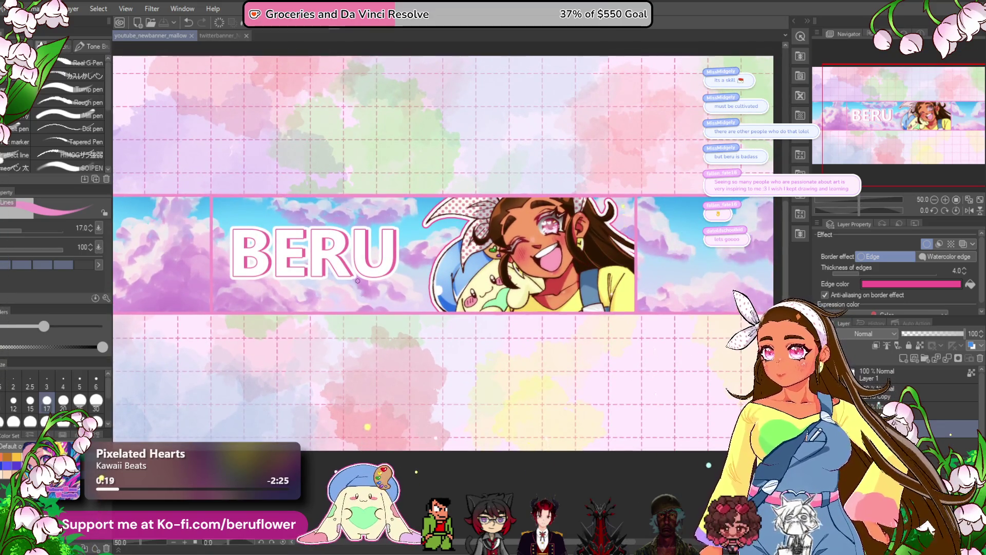
pyautogui.moveTo(357, 280)
pyautogui.mouseDown()
pyautogui.moveTo(351, 272)
pyautogui.moveTo(346, 283)
pyautogui.mouseUp()
# Close the Twitter banner document and save the banner as youtube_newbanner_mallow.png.
pyautogui.click(247, 35)
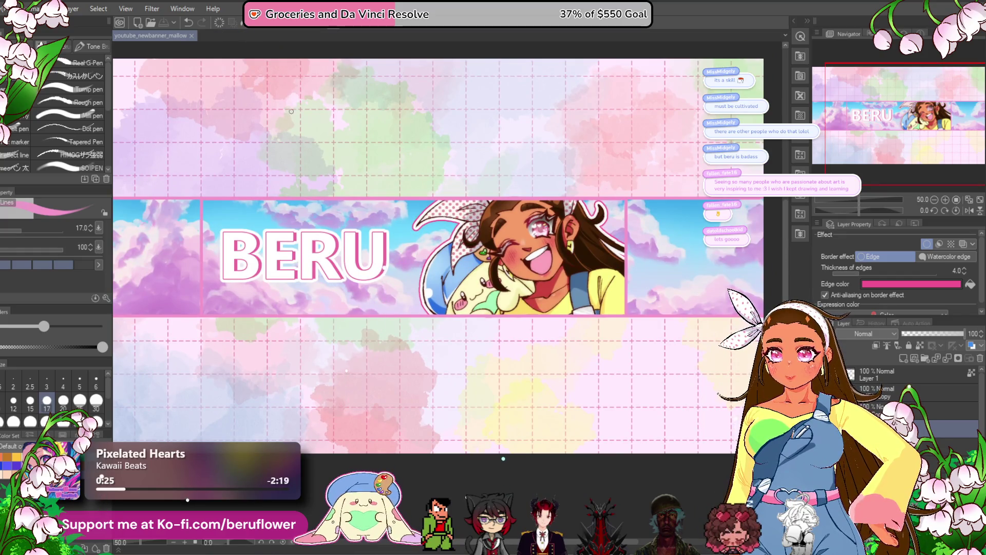
pyautogui.moveTo(336, 196)
pyautogui.mouseDown()
pyautogui.moveTo(383, 150)
pyautogui.moveTo(368, 170)
pyautogui.mouseUp()
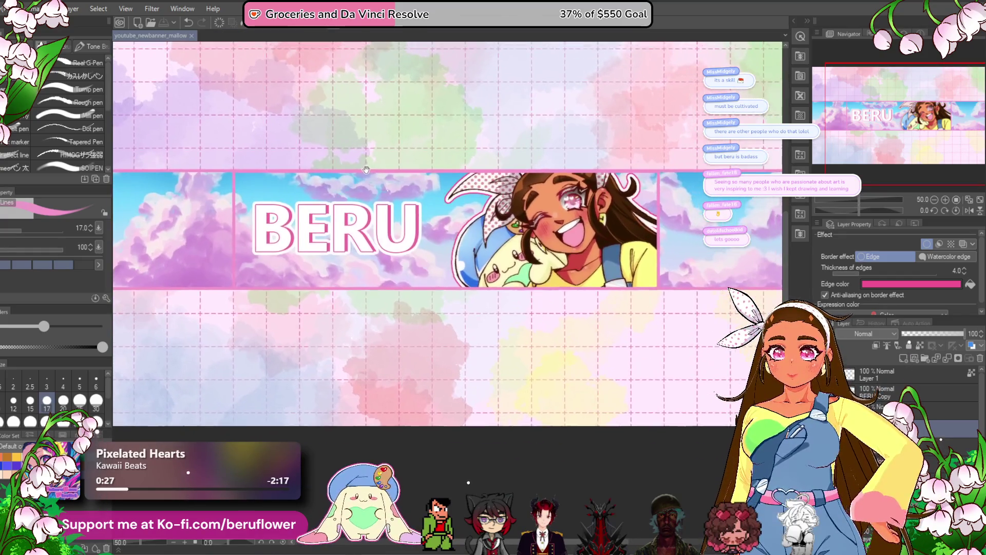
pyautogui.moveTo(430, 197); pyautogui.dragTo(430, 209)
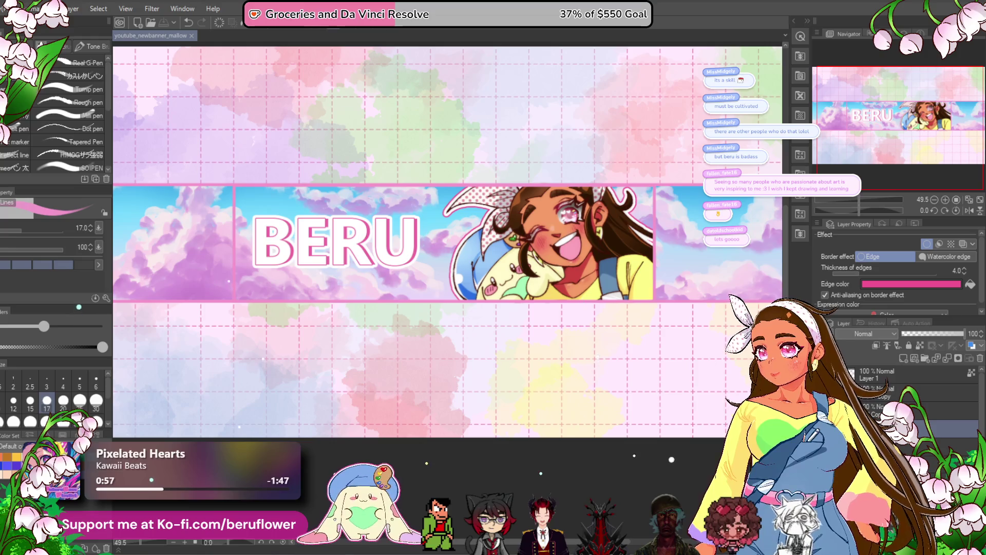
pyautogui.hotkey('ctrl', 's')
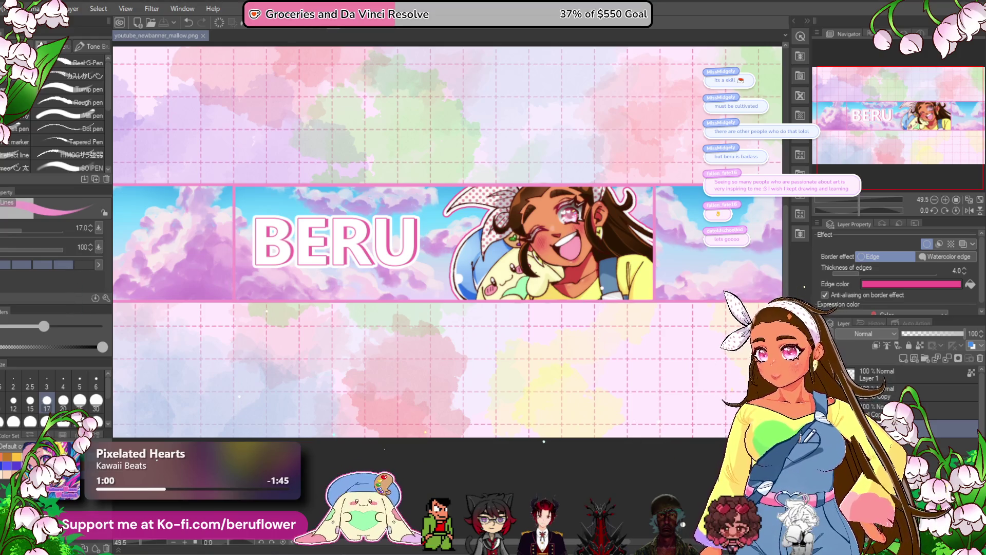